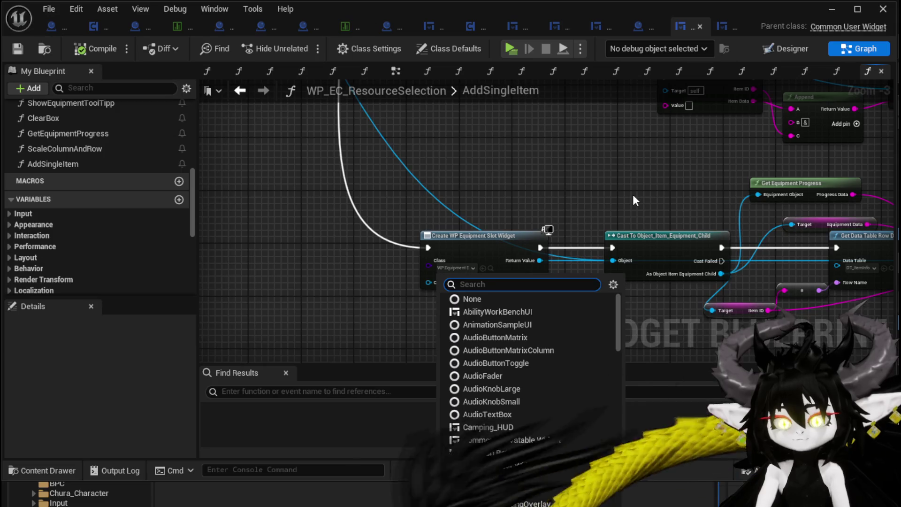
Switch the Create Widget node's class to WP_ItemSlot, then save and compile the blueprint
{"action": "type", "text": "ItemSlot"}
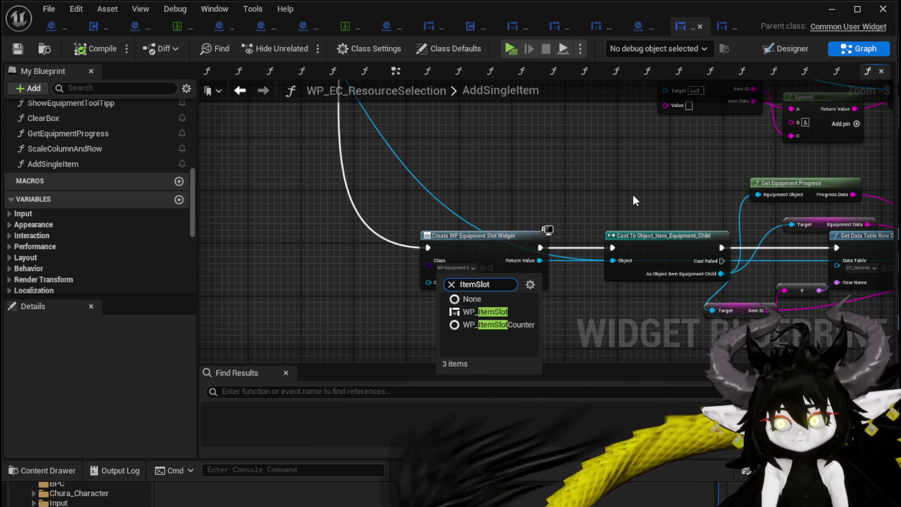
{"action": "left_click", "coordinate": [508, 312]}
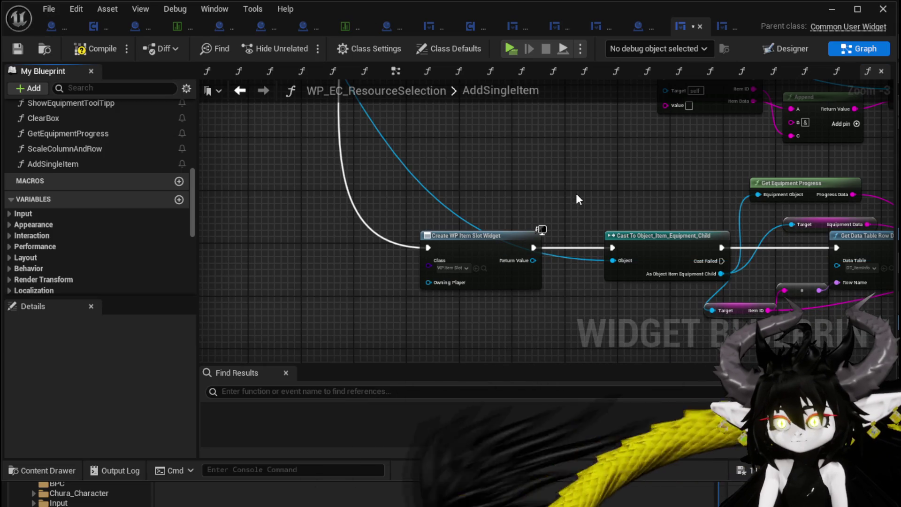
{"action": "left_click_drag", "start_coordinate": [577, 221], "coordinate": [354, 211]}
{"action": "left_click_drag", "start_coordinate": [376, 274], "coordinate": [370, 241]}
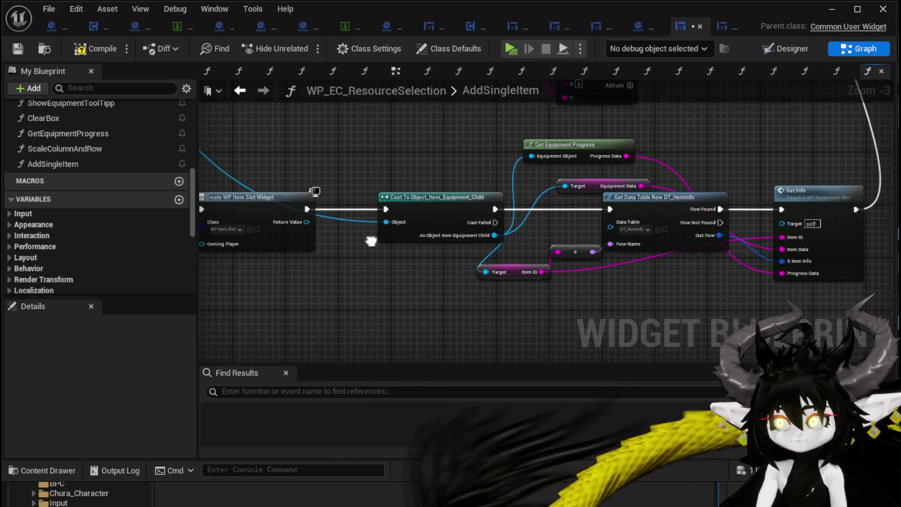
{"action": "mouse_move", "coordinate": [306, 221]}
{"action": "left_mouse_down"}
{"action": "mouse_move", "coordinate": [782, 227]}
{"action": "mouse_move", "coordinate": [736, 165]}
{"action": "mouse_move", "coordinate": [513, 329]}
{"action": "mouse_move", "coordinate": [402, 290]}
{"action": "left_mouse_up"}
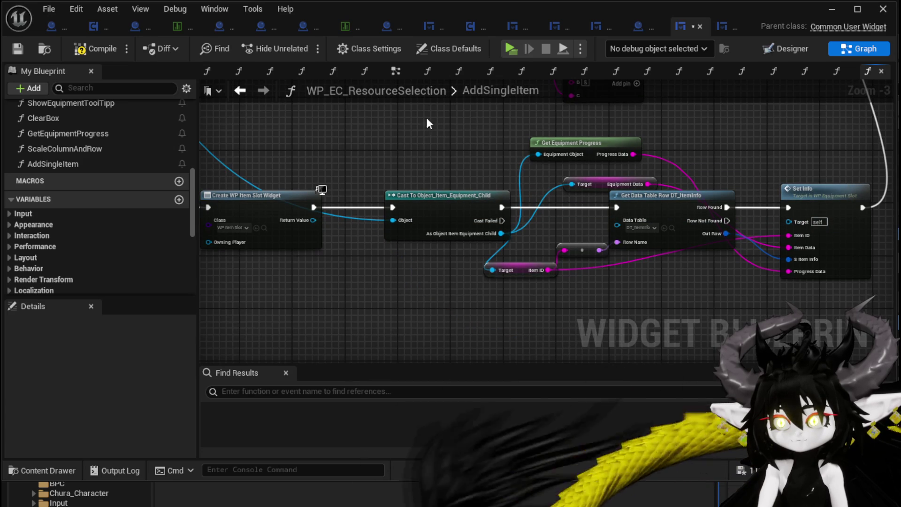
{"action": "left_click", "coordinate": [14, 50]}
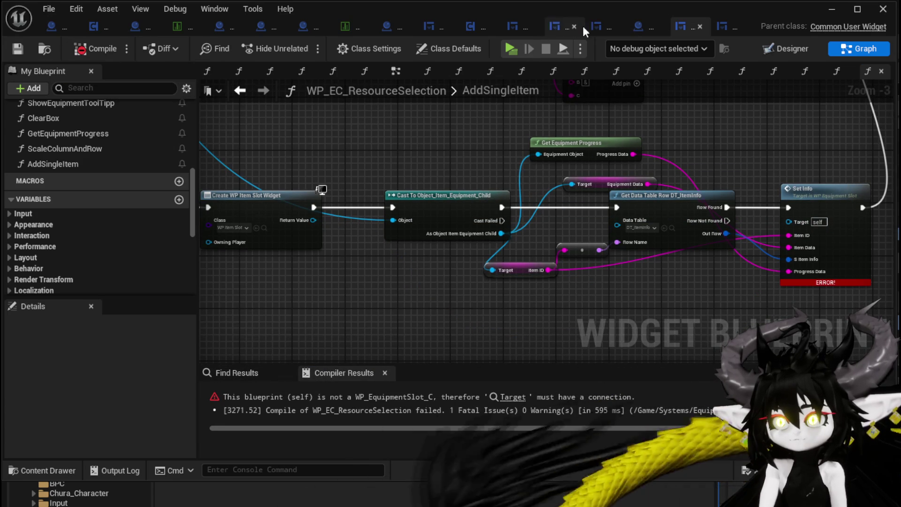
Go to the WP_MerchantHUD blueprint and open the Add Full Map function graph
{"action": "scroll", "coordinate": [112, 179], "scroll_direction": "up", "scroll_amount": 8}
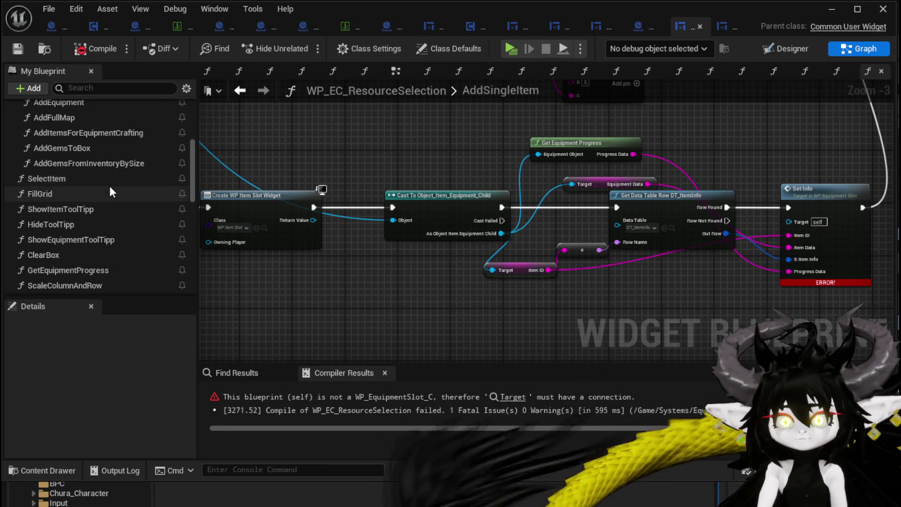
{"action": "scroll", "coordinate": [109, 186], "scroll_direction": "down", "scroll_amount": 3}
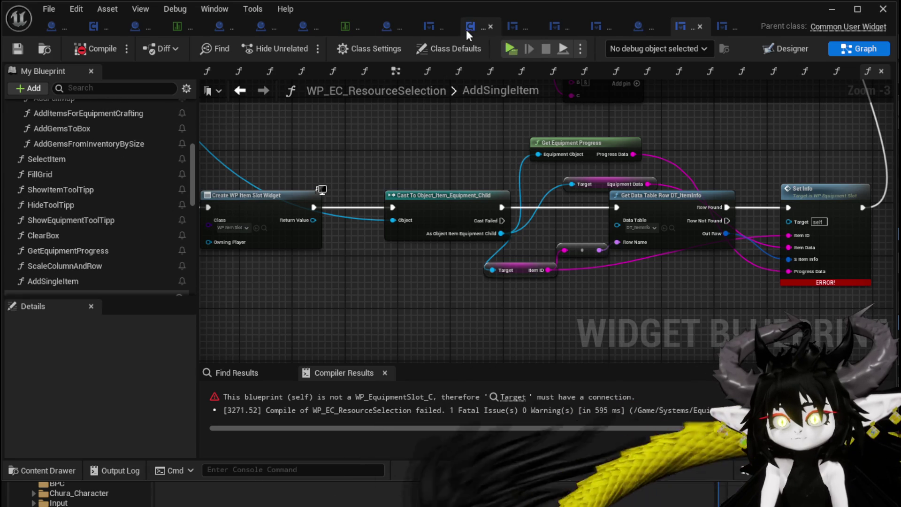
{"action": "left_click", "coordinate": [432, 28]}
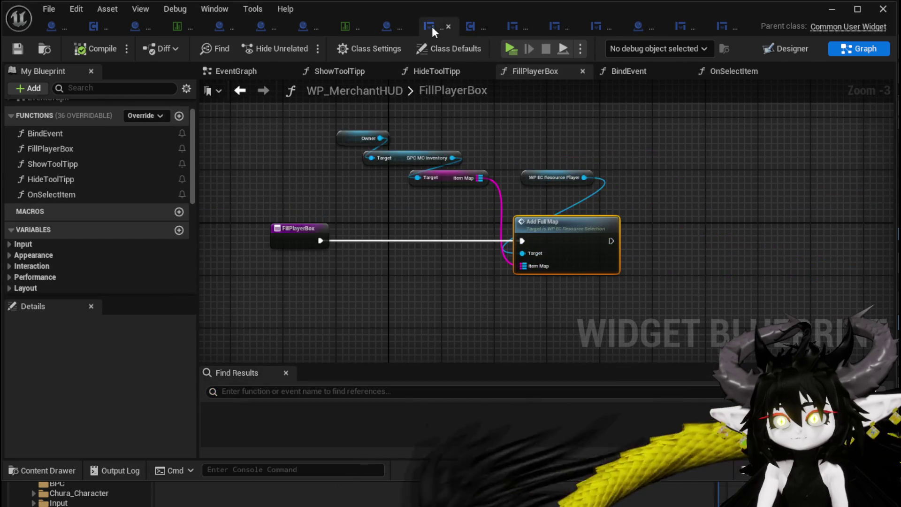
{"action": "double_click", "coordinate": [559, 233]}
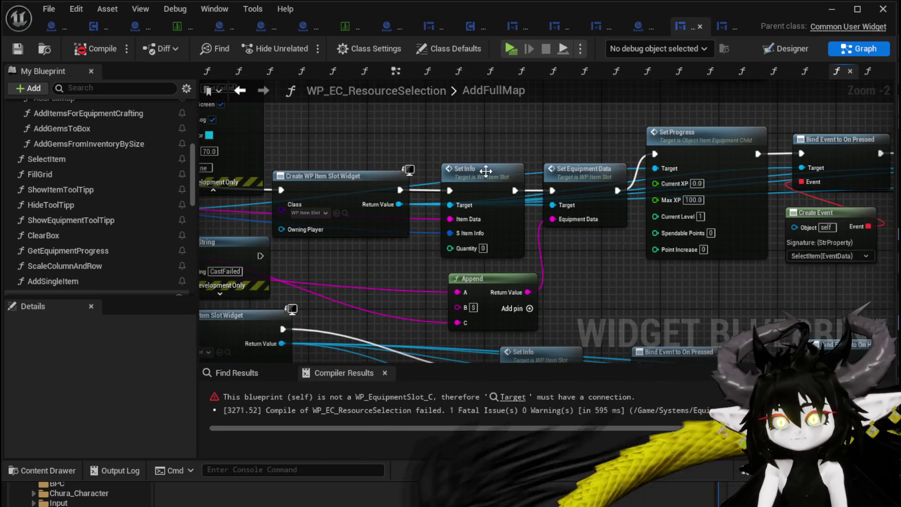
Rearrange the Set Info, Set Equipment Data and Equipment Data getter nodes in AddFullMap
{"action": "mouse_move", "coordinate": [486, 171]}
{"action": "left_mouse_down"}
{"action": "mouse_move", "coordinate": [485, 139]}
{"action": "mouse_move", "coordinate": [504, 111]}
{"action": "left_mouse_up"}
{"action": "mouse_move", "coordinate": [575, 171]}
{"action": "left_mouse_down"}
{"action": "mouse_move", "coordinate": [581, 103]}
{"action": "mouse_move", "coordinate": [584, 118]}
{"action": "left_mouse_up"}
{"action": "scroll", "coordinate": [564, 267], "scroll_direction": "down", "scroll_amount": 1}
{"action": "mouse_move", "coordinate": [564, 267]}
{"action": "left_mouse_down"}
{"action": "mouse_move", "coordinate": [773, 243]}
{"action": "mouse_move", "coordinate": [688, 249]}
{"action": "left_mouse_up"}
{"action": "mouse_move", "coordinate": [393, 234]}
{"action": "left_mouse_down"}
{"action": "mouse_move", "coordinate": [402, 241]}
{"action": "mouse_move", "coordinate": [367, 267]}
{"action": "mouse_move", "coordinate": [458, 235]}
{"action": "mouse_move", "coordinate": [703, 237]}
{"action": "mouse_move", "coordinate": [732, 197]}
{"action": "mouse_move", "coordinate": [746, 248]}
{"action": "mouse_move", "coordinate": [774, 230]}
{"action": "mouse_move", "coordinate": [563, 234]}
{"action": "mouse_move", "coordinate": [378, 221]}
{"action": "mouse_move", "coordinate": [324, 235]}
{"action": "left_mouse_up"}
{"action": "left_click_drag", "start_coordinate": [252, 240], "coordinate": [322, 247]}
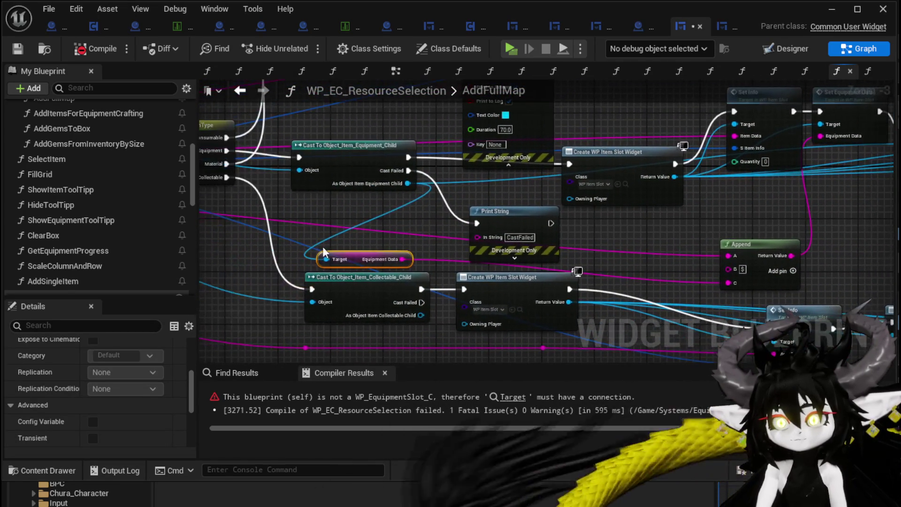
Add the Append node to the selection and survey the Set Info, Set Progress and Cast nodes
{"action": "left_click_drag", "start_coordinate": [621, 248], "coordinate": [285, 269]}
{"action": "left_click", "coordinate": [466, 281]}
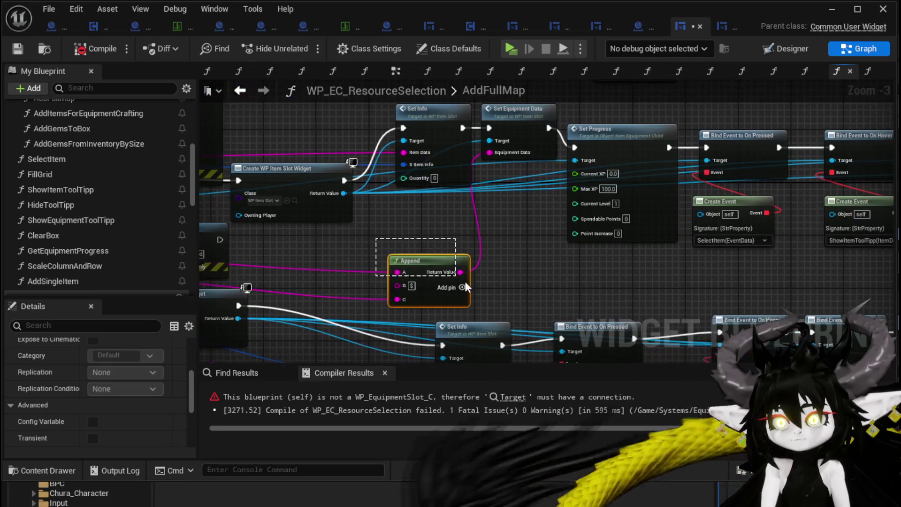
{"action": "left_click_drag", "start_coordinate": [465, 280], "coordinate": [436, 316]}
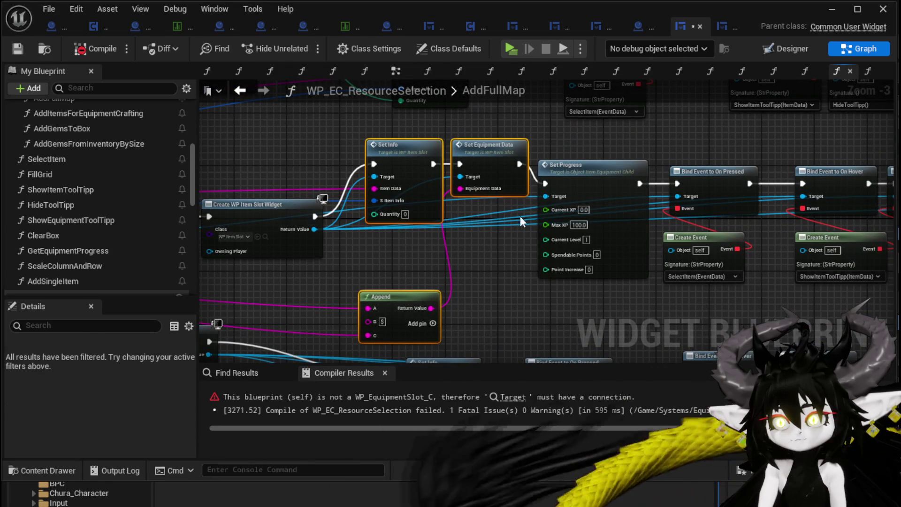
{"action": "mouse_move", "coordinate": [687, 147]}
{"action": "left_mouse_down"}
{"action": "mouse_move", "coordinate": [208, 163]}
{"action": "mouse_move", "coordinate": [664, 190]}
{"action": "left_mouse_up"}
{"action": "mouse_move", "coordinate": [446, 249]}
{"action": "left_mouse_down"}
{"action": "mouse_move", "coordinate": [493, 239]}
{"action": "mouse_move", "coordinate": [669, 250]}
{"action": "left_mouse_up"}
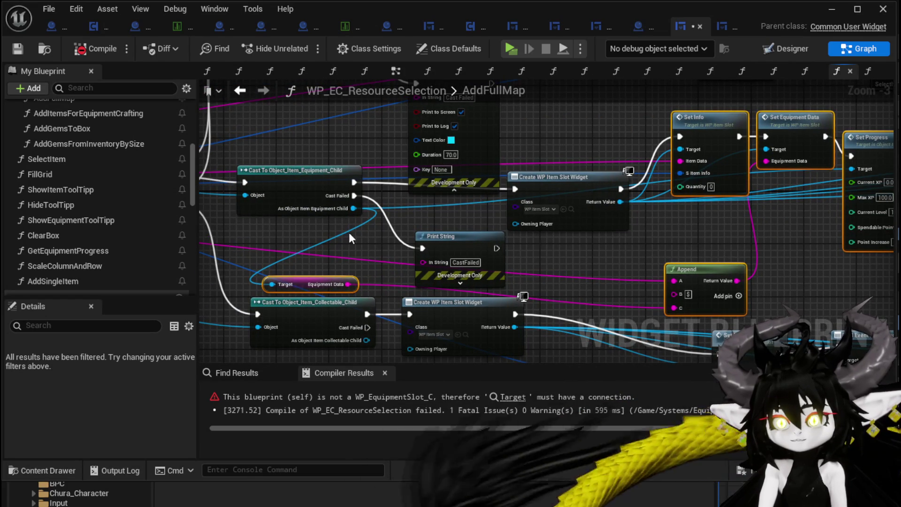
{"action": "mouse_move", "coordinate": [348, 232]}
{"action": "left_mouse_down"}
{"action": "mouse_move", "coordinate": [316, 316]}
{"action": "mouse_move", "coordinate": [283, 332]}
{"action": "mouse_move", "coordinate": [339, 316]}
{"action": "left_mouse_up"}
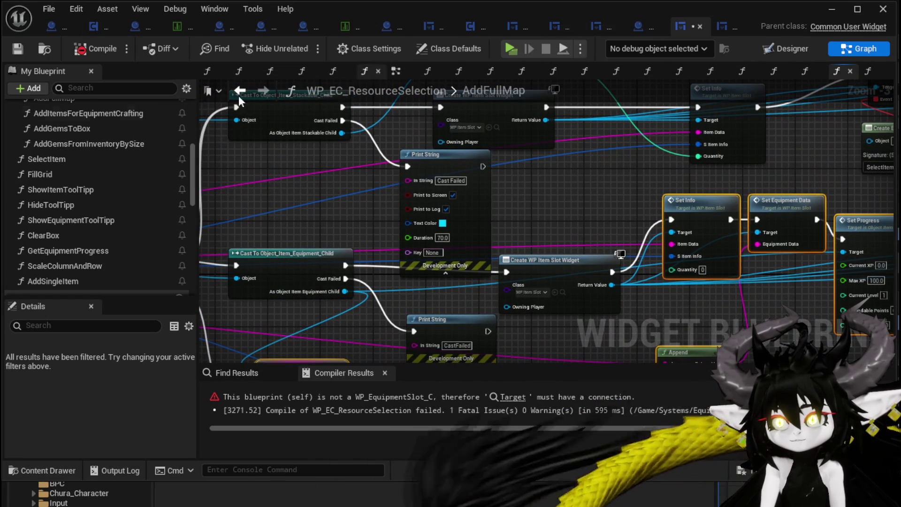
Paste the copied item-slot nodes into AddSingleItem and wire them into the Row Found execution flow
{"action": "left_click", "coordinate": [509, 399]}
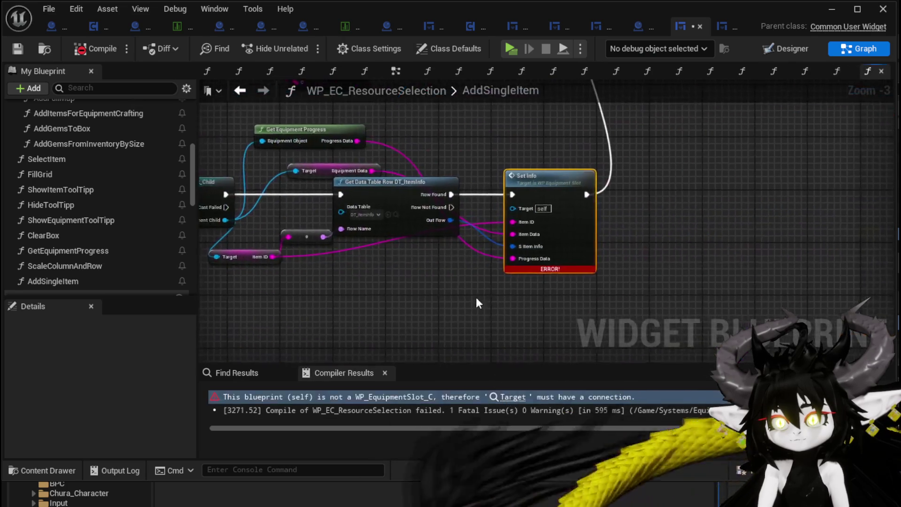
{"action": "scroll", "coordinate": [431, 318], "scroll_direction": "down", "scroll_amount": 2}
{"action": "key", "text": "ctrl+v"}
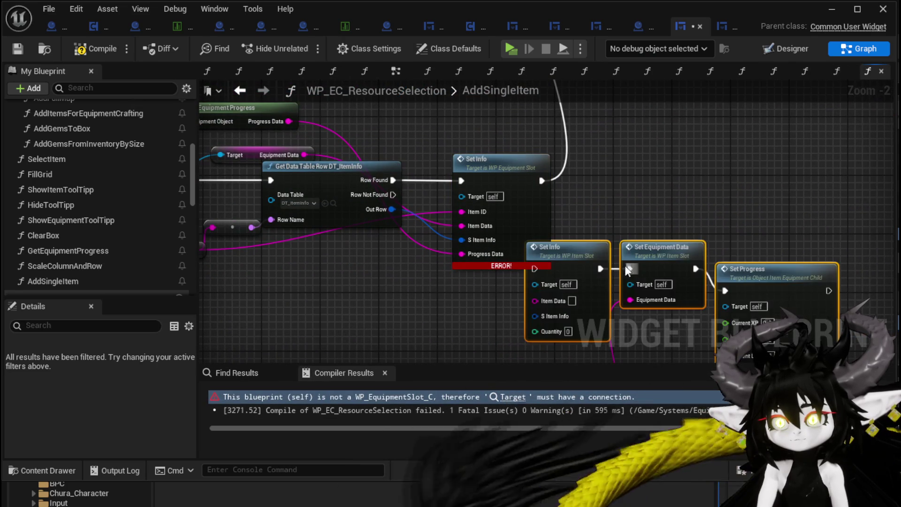
{"action": "mouse_move", "coordinate": [586, 244]}
{"action": "left_mouse_down"}
{"action": "mouse_move", "coordinate": [579, 307]}
{"action": "mouse_move", "coordinate": [387, 298]}
{"action": "left_mouse_up"}
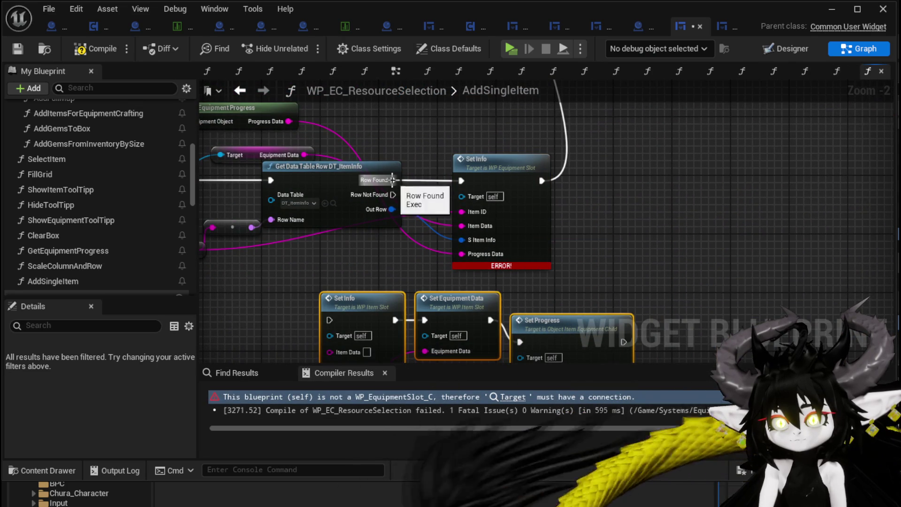
{"action": "mouse_move", "coordinate": [393, 180]}
{"action": "left_mouse_down"}
{"action": "mouse_move", "coordinate": [332, 304]}
{"action": "mouse_move", "coordinate": [385, 263]}
{"action": "mouse_move", "coordinate": [331, 319]}
{"action": "left_mouse_up"}
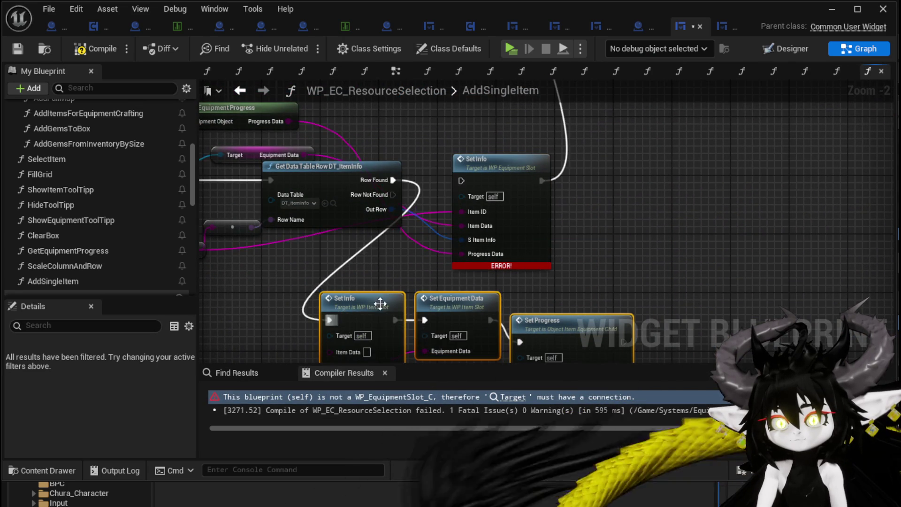
{"action": "mouse_move", "coordinate": [542, 180]}
{"action": "left_mouse_down"}
{"action": "mouse_move", "coordinate": [648, 330]}
{"action": "mouse_move", "coordinate": [620, 343]}
{"action": "left_mouse_up"}
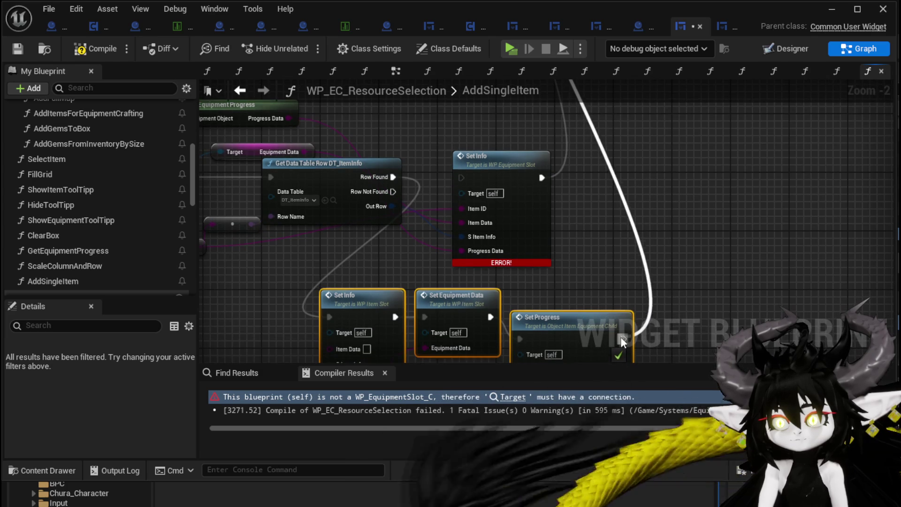
Delete the old erroring Set Info and feed Out Row into the new Set Info's S Item Info
{"action": "left_click", "coordinate": [487, 157]}
{"action": "key", "text": "Delete"}
{"action": "scroll", "coordinate": [412, 279], "scroll_direction": "down", "scroll_amount": 2}
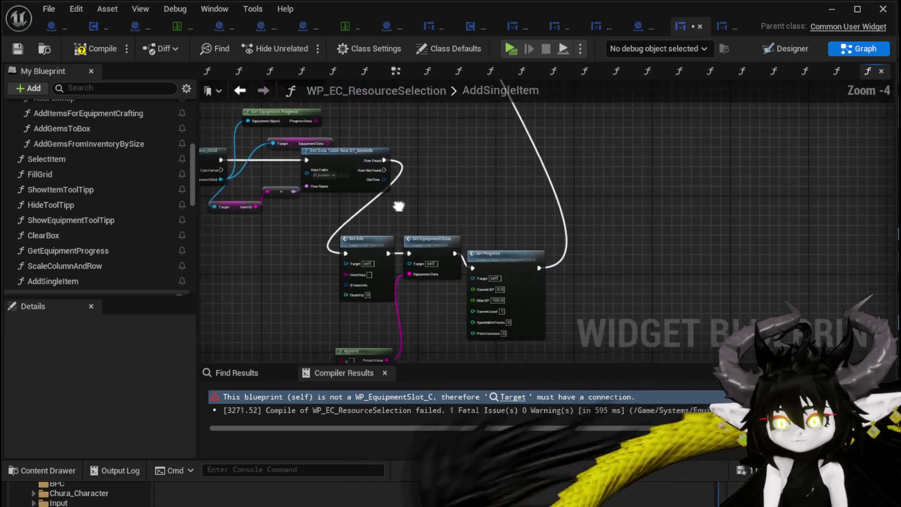
{"action": "mouse_move", "coordinate": [283, 208]}
{"action": "left_mouse_down"}
{"action": "mouse_move", "coordinate": [356, 182]}
{"action": "mouse_move", "coordinate": [414, 199]}
{"action": "left_mouse_up"}
{"action": "scroll", "coordinate": [414, 199], "scroll_direction": "up", "scroll_amount": 2}
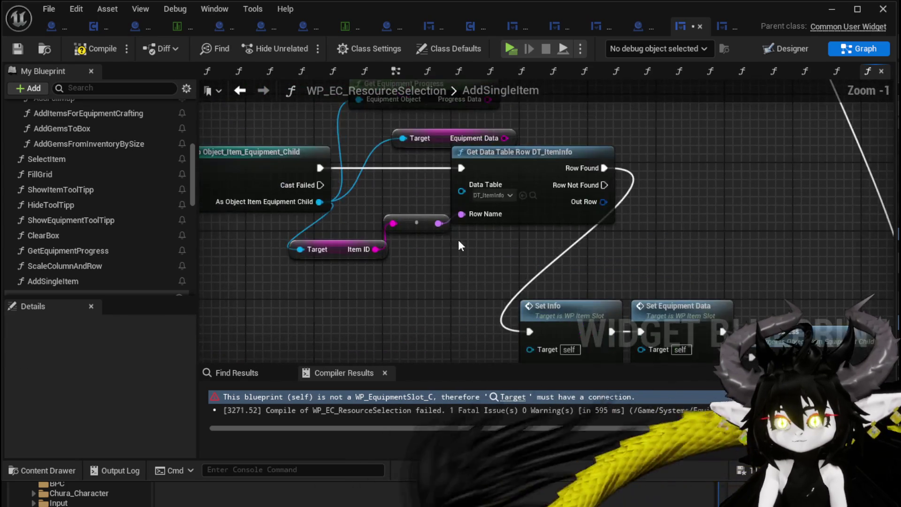
{"action": "mouse_move", "coordinate": [458, 239]}
{"action": "left_mouse_down"}
{"action": "mouse_move", "coordinate": [289, 244]}
{"action": "mouse_move", "coordinate": [365, 164]}
{"action": "mouse_move", "coordinate": [388, 195]}
{"action": "left_mouse_up"}
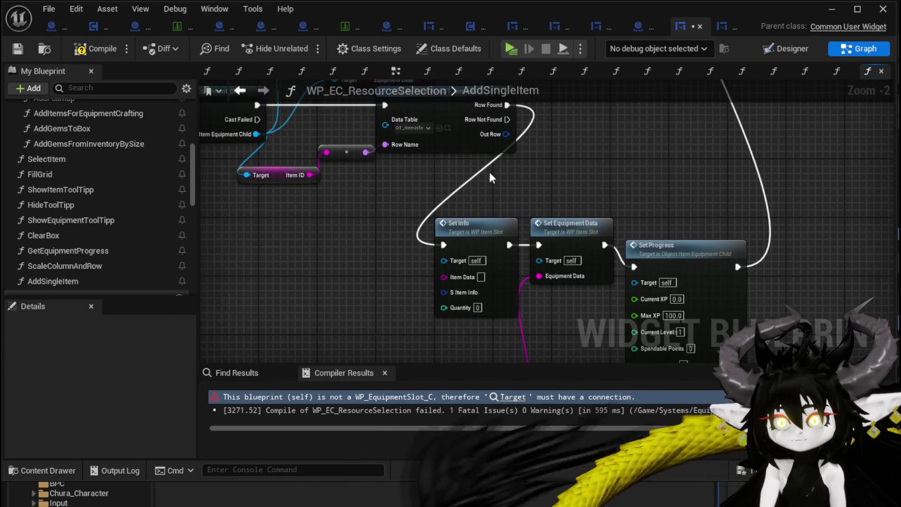
{"action": "mouse_move", "coordinate": [506, 135]}
{"action": "left_mouse_down"}
{"action": "mouse_move", "coordinate": [431, 294]}
{"action": "mouse_move", "coordinate": [444, 292]}
{"action": "left_mouse_up"}
Duplicate the Equipment Data getter, target it with the cast object, and place Get Equipment Progress below
{"action": "scroll", "coordinate": [376, 284], "scroll_direction": "down", "scroll_amount": 3}
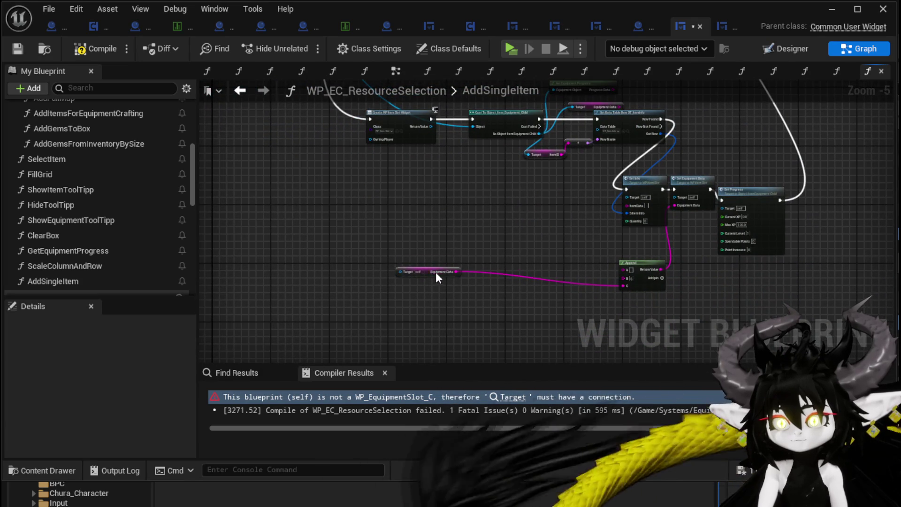
{"action": "left_click", "coordinate": [435, 274]}
{"action": "scroll", "coordinate": [514, 171], "scroll_direction": "up", "scroll_amount": 3}
{"action": "left_click_drag", "start_coordinate": [544, 139], "coordinate": [425, 243]}
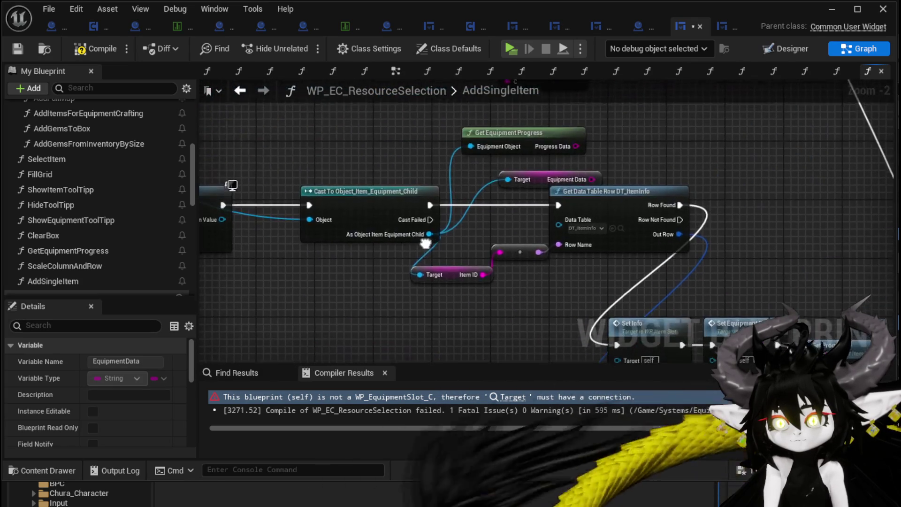
{"action": "key", "text": "ctrl+w"}
{"action": "left_click_drag", "start_coordinate": [462, 161], "coordinate": [358, 310]}
{"action": "left_click_drag", "start_coordinate": [501, 212], "coordinate": [446, 272]}
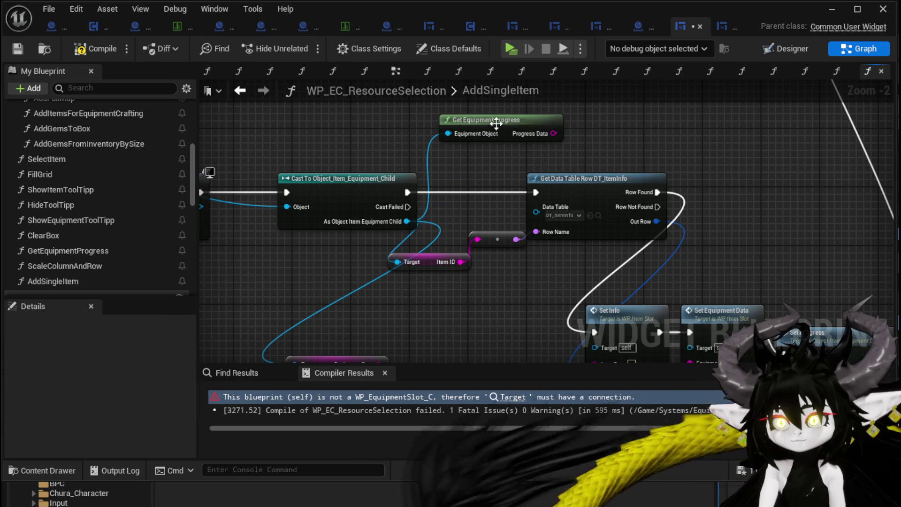
{"action": "mouse_move", "coordinate": [498, 123]}
{"action": "left_mouse_down"}
{"action": "mouse_move", "coordinate": [509, 309]}
{"action": "mouse_move", "coordinate": [347, 171]}
{"action": "mouse_move", "coordinate": [321, 272]}
{"action": "mouse_move", "coordinate": [327, 236]}
{"action": "mouse_move", "coordinate": [336, 237]}
{"action": "mouse_move", "coordinate": [513, 310]}
{"action": "mouse_move", "coordinate": [484, 242]}
{"action": "mouse_move", "coordinate": [521, 229]}
{"action": "mouse_move", "coordinate": [577, 303]}
{"action": "left_mouse_up"}
Move Get Equipment Progress and Append aside and attach a Parse Into Array node to Progress Data
{"action": "left_click_drag", "start_coordinate": [509, 275], "coordinate": [494, 209]}
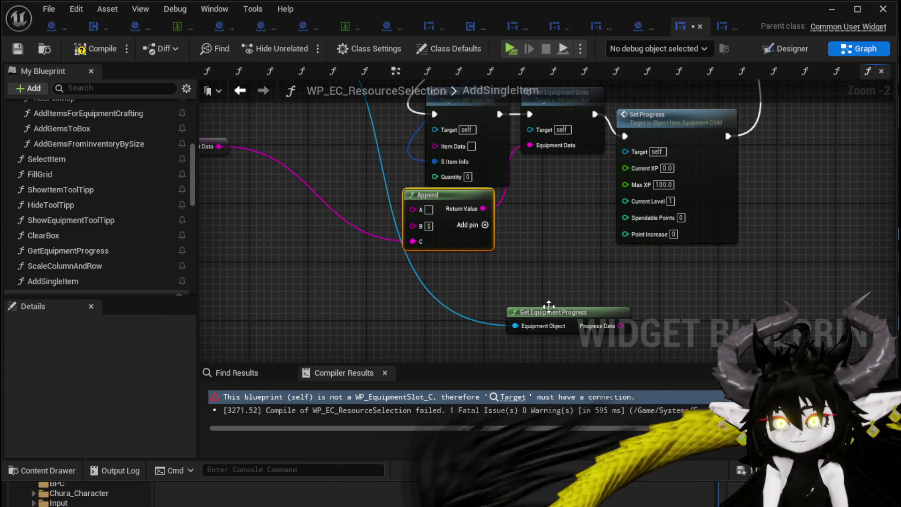
{"action": "left_click_drag", "start_coordinate": [548, 309], "coordinate": [310, 301]}
{"action": "left_click_drag", "start_coordinate": [393, 304], "coordinate": [483, 300]}
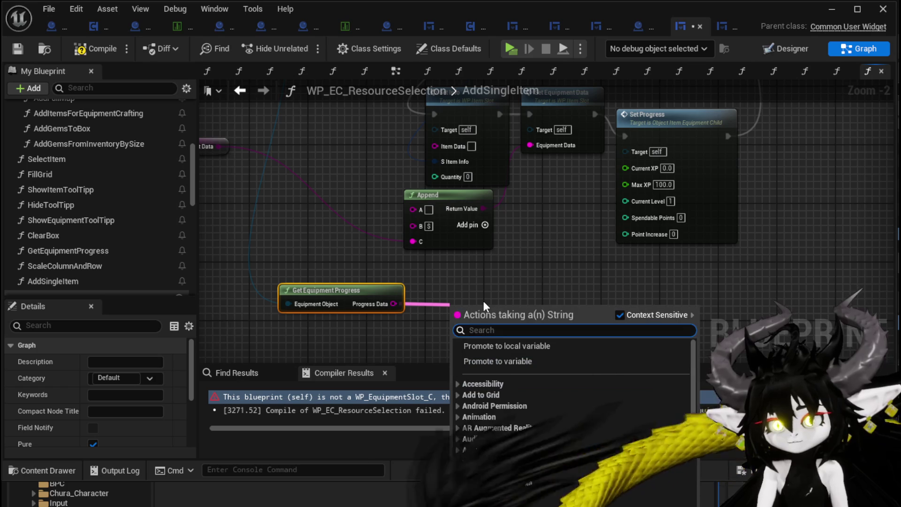
{"action": "type", "text": "parse"}
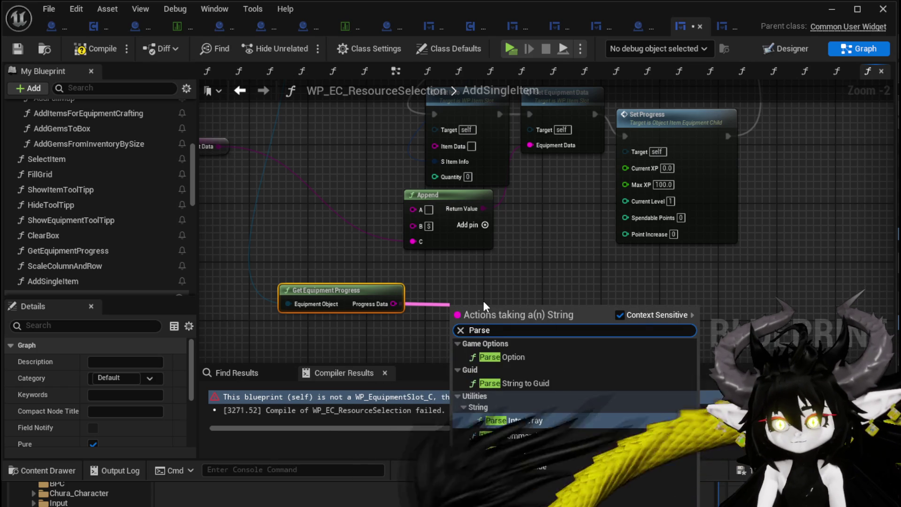
{"action": "key", "text": "Return"}
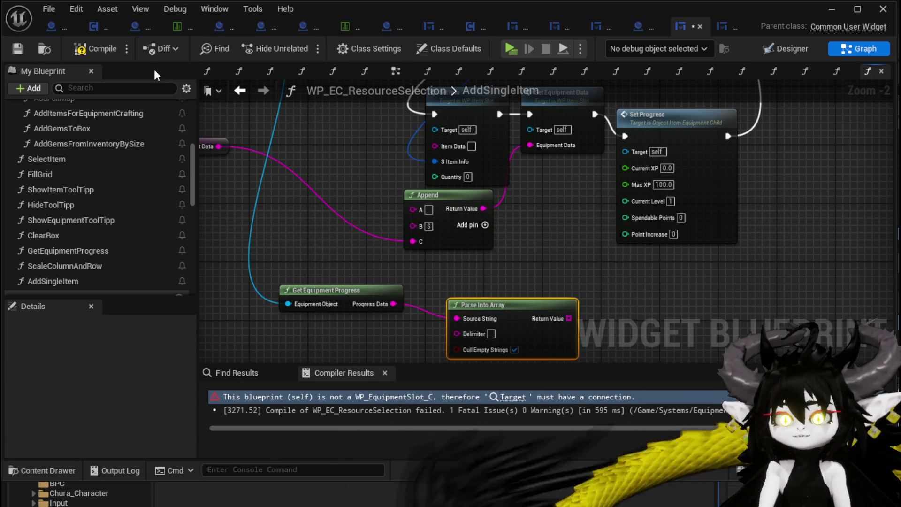
Compile the blueprint and examine the error-flagged Set Info and Set Progress nodes
{"action": "left_click", "coordinate": [18, 53]}
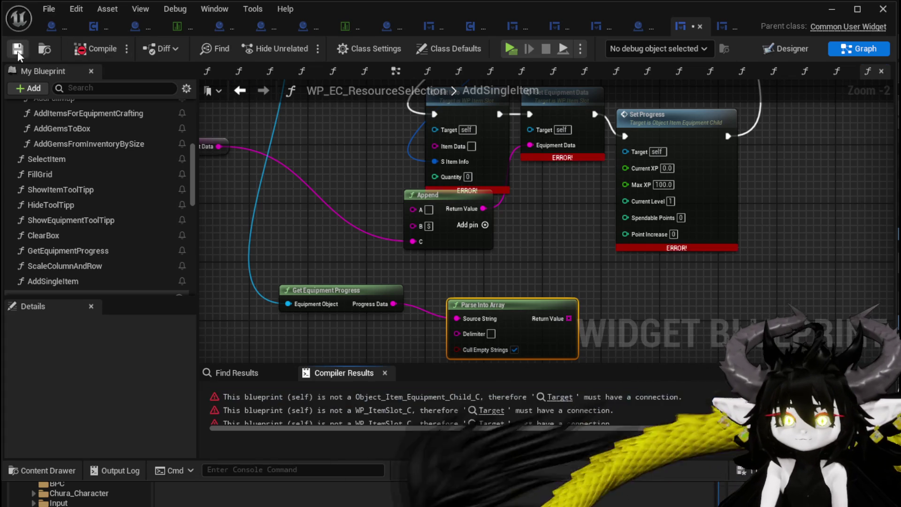
{"action": "left_click_drag", "start_coordinate": [508, 234], "coordinate": [503, 297]}
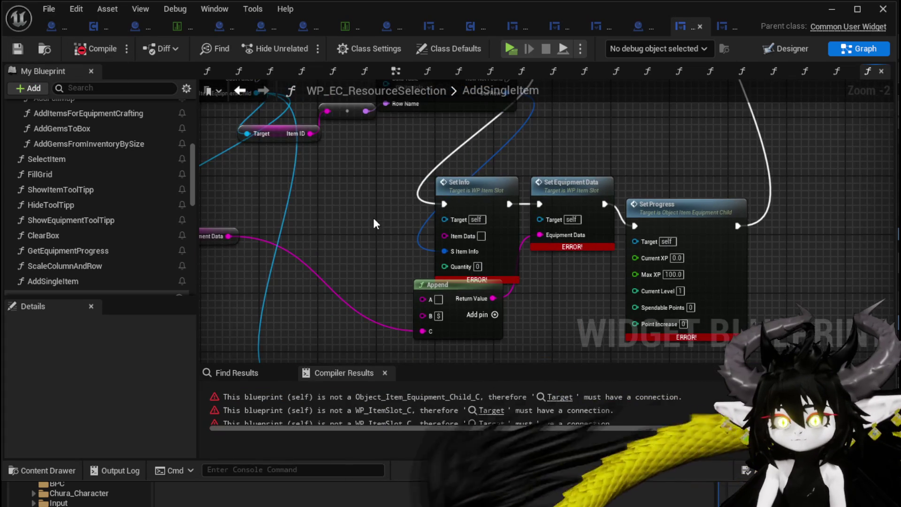
{"action": "left_click_drag", "start_coordinate": [373, 218], "coordinate": [582, 276]}
{"action": "left_click_drag", "start_coordinate": [349, 202], "coordinate": [298, 128]}
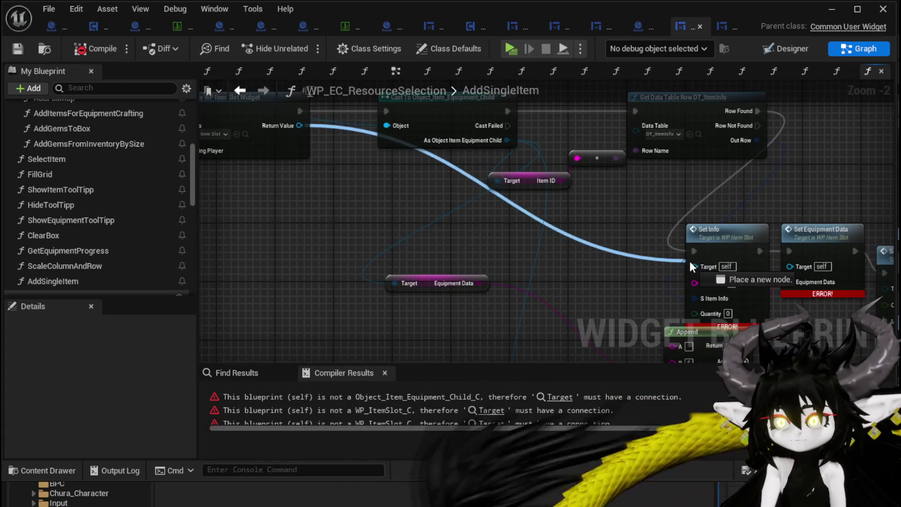
{"action": "mouse_move", "coordinate": [654, 266]}
{"action": "left_mouse_down"}
{"action": "mouse_move", "coordinate": [373, 247]}
{"action": "mouse_move", "coordinate": [593, 253]}
{"action": "mouse_move", "coordinate": [603, 274]}
{"action": "mouse_move", "coordinate": [557, 213]}
{"action": "mouse_move", "coordinate": [588, 197]}
{"action": "mouse_move", "coordinate": [631, 280]}
{"action": "mouse_move", "coordinate": [304, 189]}
{"action": "left_mouse_up"}
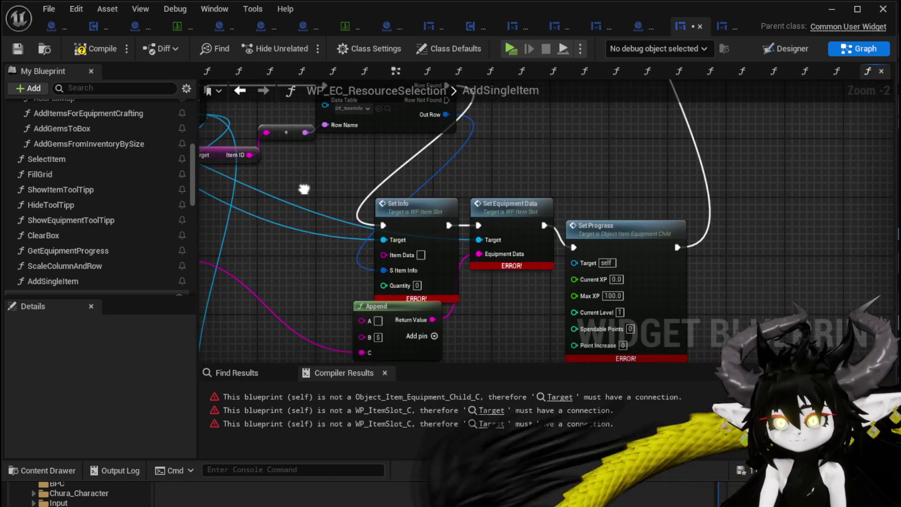
{"action": "left_click_drag", "start_coordinate": [608, 233], "coordinate": [648, 233]}
{"action": "scroll", "coordinate": [648, 233], "scroll_direction": "down", "scroll_amount": 1}
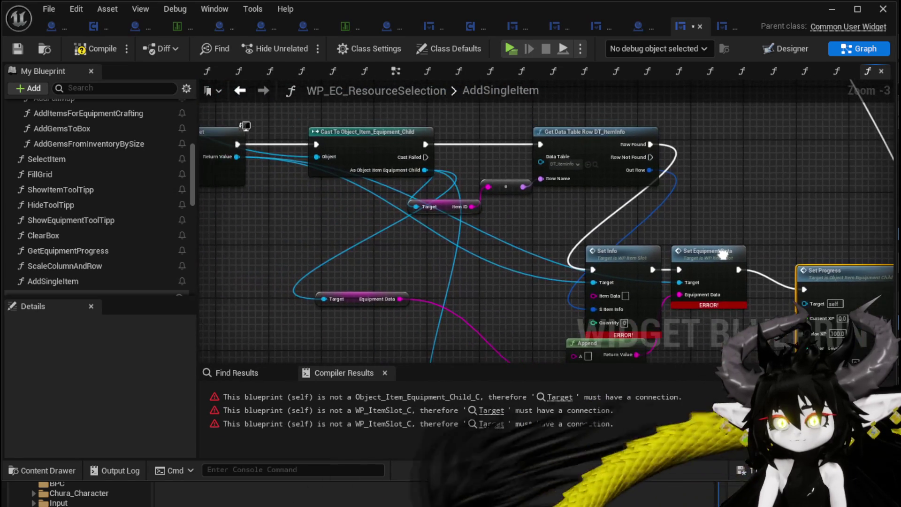
{"action": "left_click_drag", "start_coordinate": [434, 184], "coordinate": [340, 183]}
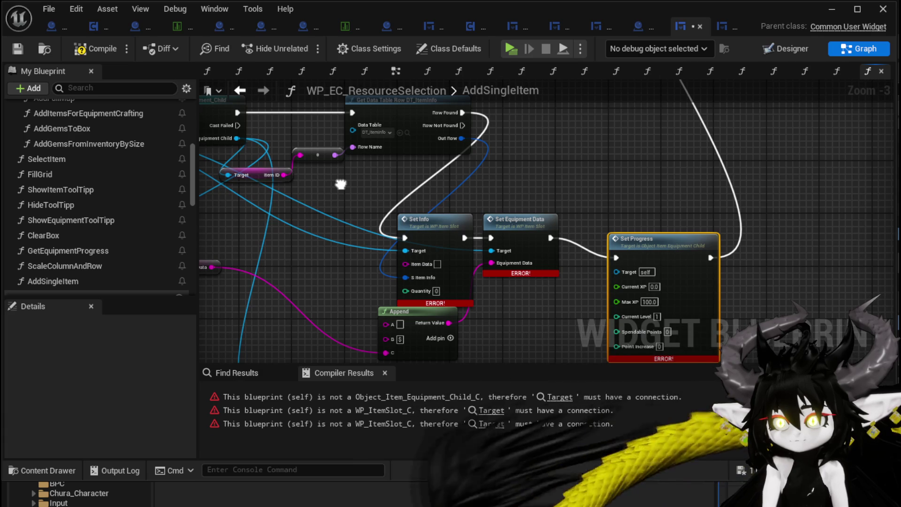
Wire Set Equipment Data's execution output to the Bind Event to On Hover node
{"action": "left_click_drag", "start_coordinate": [704, 241], "coordinate": [644, 154]}
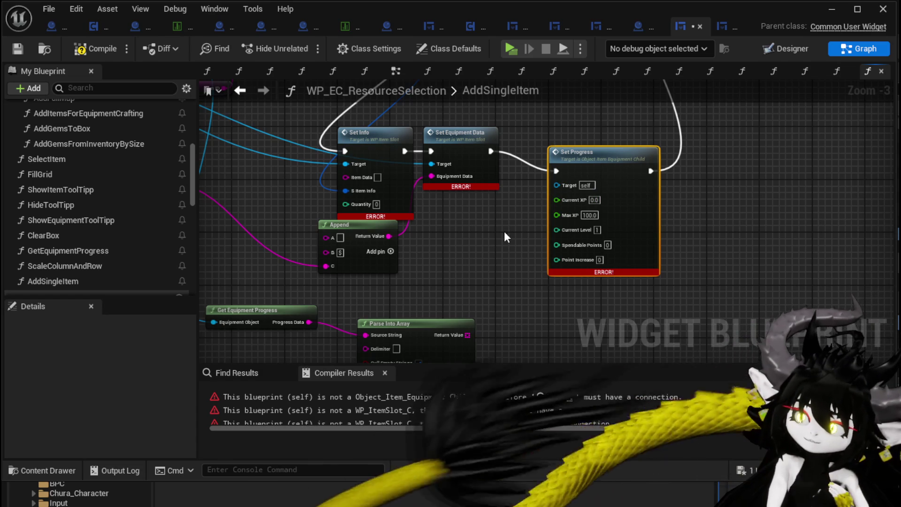
{"action": "scroll", "coordinate": [504, 237], "scroll_direction": "down", "scroll_amount": 1}
{"action": "mouse_move", "coordinate": [504, 231]}
{"action": "left_mouse_down"}
{"action": "mouse_move", "coordinate": [492, 226]}
{"action": "mouse_move", "coordinate": [488, 284]}
{"action": "mouse_move", "coordinate": [486, 93]}
{"action": "mouse_move", "coordinate": [500, 203]}
{"action": "mouse_move", "coordinate": [494, 128]}
{"action": "left_mouse_up"}
{"action": "mouse_move", "coordinate": [493, 129]}
{"action": "left_mouse_down"}
{"action": "mouse_move", "coordinate": [542, 182]}
{"action": "mouse_move", "coordinate": [564, 184]}
{"action": "left_mouse_up"}
{"action": "left_click_drag", "start_coordinate": [557, 297], "coordinate": [555, 268]}
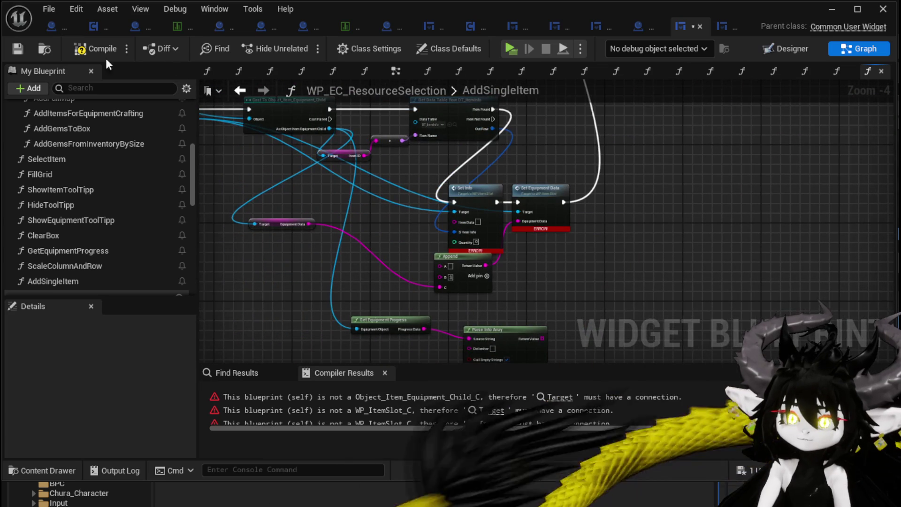
Save and recompile, then place the Equipment Data getter and Append node side by side
{"action": "left_click", "coordinate": [12, 53]}
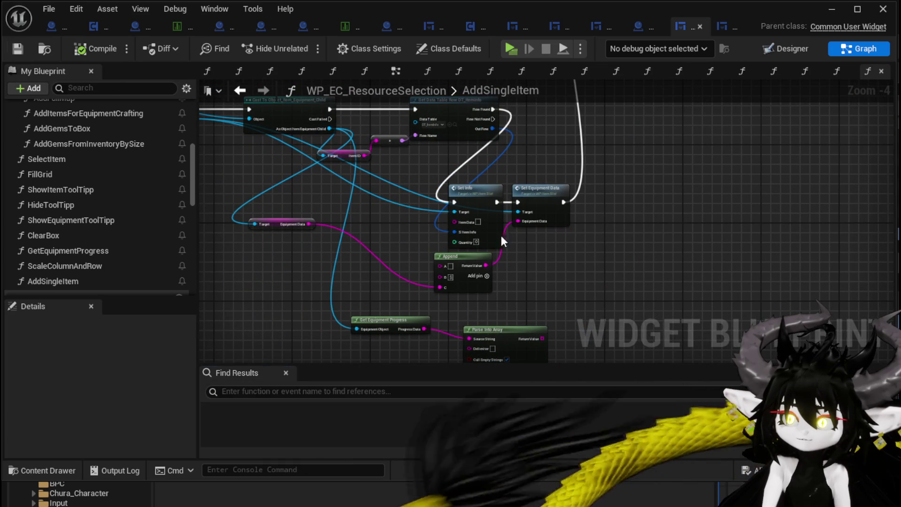
{"action": "scroll", "coordinate": [370, 262], "scroll_direction": "up", "scroll_amount": 2}
{"action": "mouse_move", "coordinate": [392, 255]}
{"action": "left_mouse_down"}
{"action": "mouse_move", "coordinate": [446, 277]}
{"action": "mouse_move", "coordinate": [499, 255]}
{"action": "left_mouse_up"}
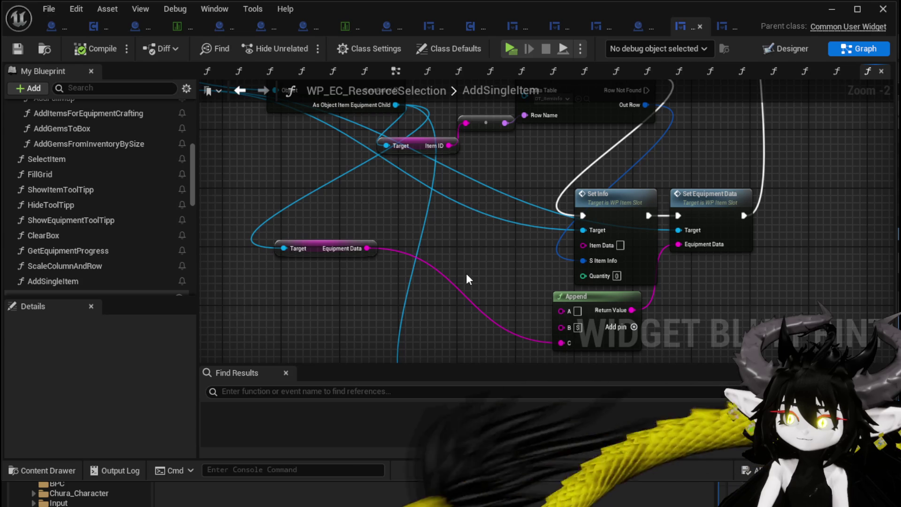
{"action": "left_click_drag", "start_coordinate": [322, 252], "coordinate": [419, 334]}
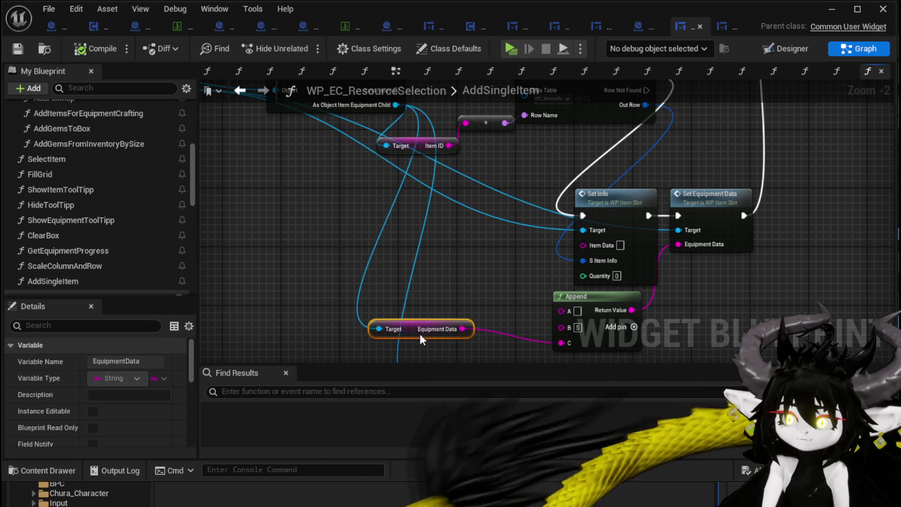
{"action": "left_click_drag", "start_coordinate": [514, 241], "coordinate": [390, 184]}
{"action": "mouse_move", "coordinate": [564, 243]}
{"action": "left_mouse_down"}
{"action": "mouse_move", "coordinate": [498, 288]}
{"action": "mouse_move", "coordinate": [474, 326]}
{"action": "mouse_move", "coordinate": [582, 207]}
{"action": "left_mouse_up"}
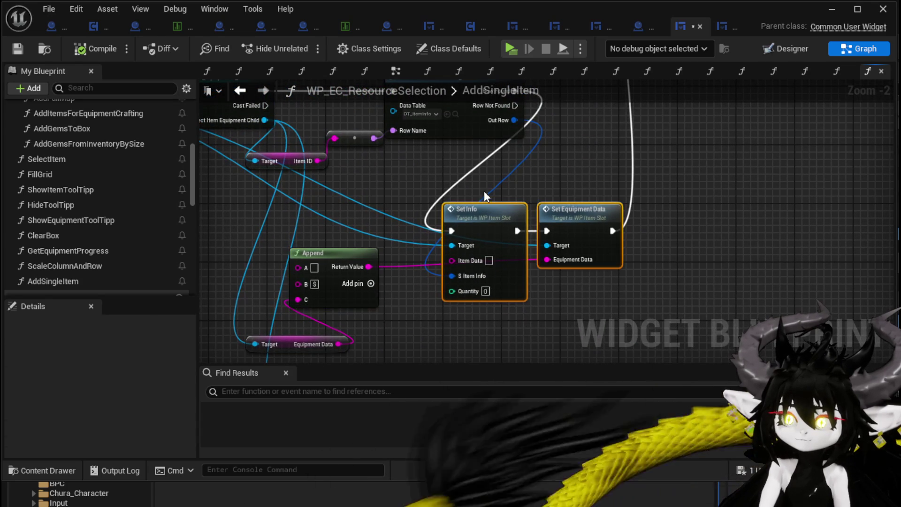
Move Set Info and Set Equipment Data up and shift the Item ID getter and table lookup left
{"action": "mouse_move", "coordinate": [483, 191]}
{"action": "left_mouse_down"}
{"action": "mouse_move", "coordinate": [583, 176]}
{"action": "mouse_move", "coordinate": [597, 161]}
{"action": "left_mouse_up"}
{"action": "mouse_move", "coordinate": [420, 176]}
{"action": "left_mouse_down"}
{"action": "mouse_move", "coordinate": [464, 257]}
{"action": "mouse_move", "coordinate": [581, 251]}
{"action": "left_mouse_up"}
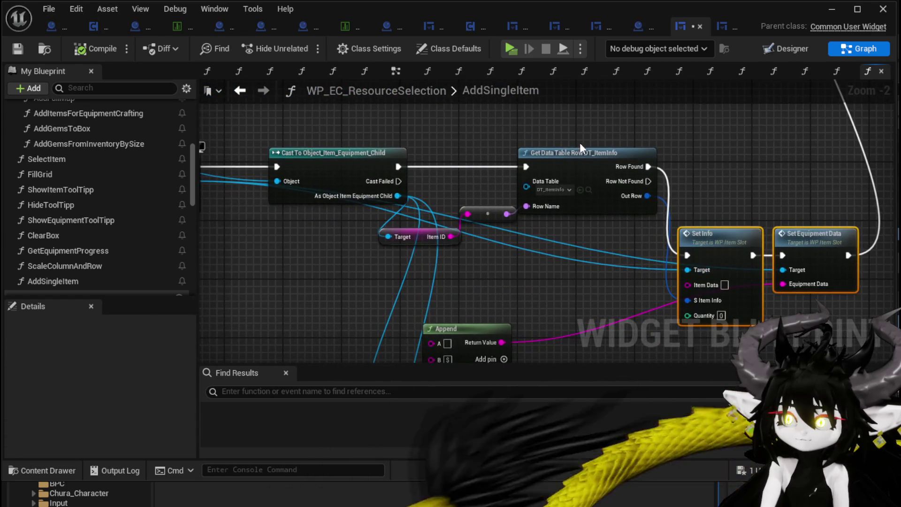
{"action": "mouse_move", "coordinate": [402, 270]}
{"action": "left_mouse_down"}
{"action": "mouse_move", "coordinate": [541, 194]}
{"action": "mouse_move", "coordinate": [550, 210]}
{"action": "left_mouse_up"}
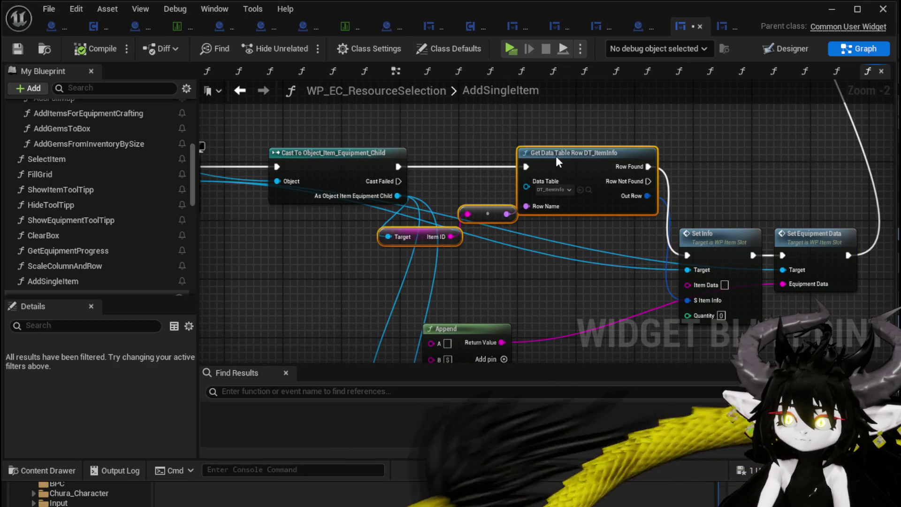
{"action": "left_click_drag", "start_coordinate": [555, 155], "coordinate": [504, 156]}
{"action": "left_click", "coordinate": [494, 138]}
{"action": "mouse_move", "coordinate": [460, 125]}
{"action": "left_mouse_down"}
{"action": "mouse_move", "coordinate": [697, 129]}
{"action": "mouse_move", "coordinate": [597, 131]}
{"action": "mouse_move", "coordinate": [611, 134]}
{"action": "mouse_move", "coordinate": [318, 116]}
{"action": "left_mouse_up"}
Review the compacted layout from the Cast node to Set Info and draw a wire from the equipment string
{"action": "left_click_drag", "start_coordinate": [532, 187], "coordinate": [702, 181]}
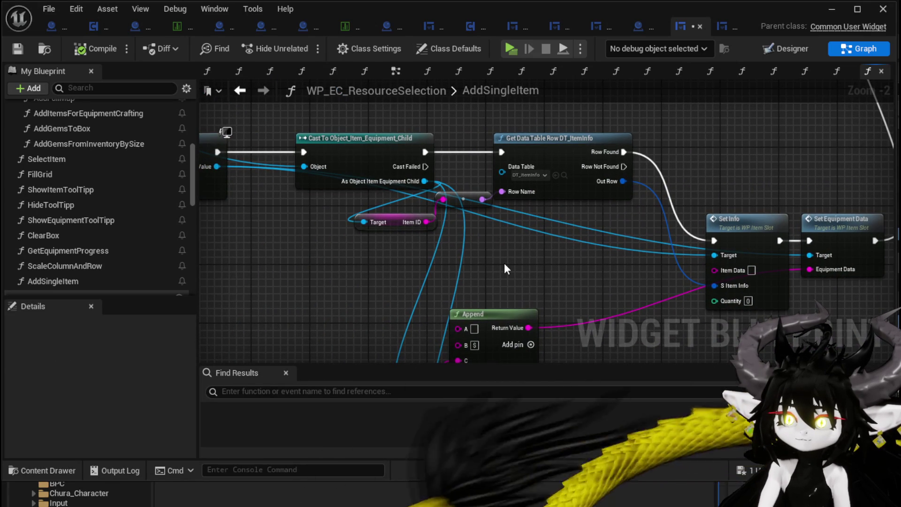
{"action": "mouse_move", "coordinate": [508, 265]}
{"action": "left_mouse_down"}
{"action": "mouse_move", "coordinate": [404, 232]}
{"action": "mouse_move", "coordinate": [408, 209]}
{"action": "mouse_move", "coordinate": [431, 193]}
{"action": "left_mouse_up"}
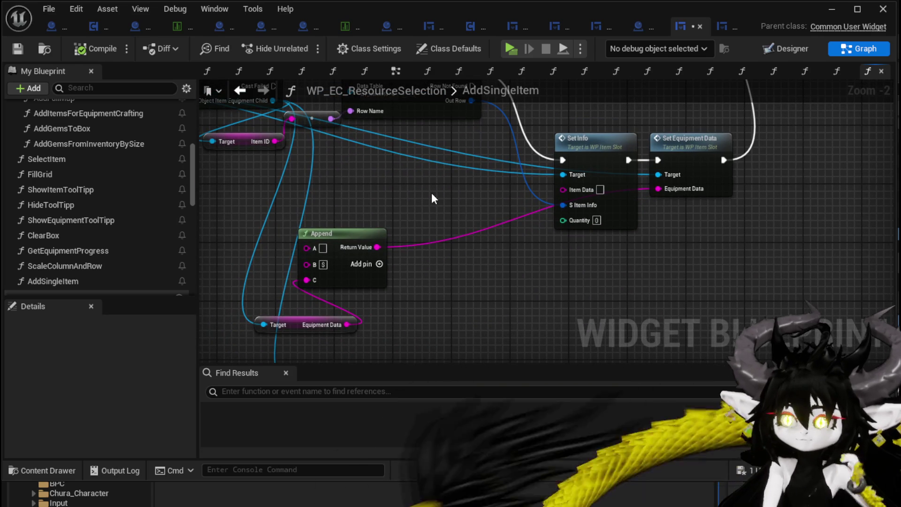
{"action": "mouse_move", "coordinate": [432, 193]}
{"action": "left_mouse_down"}
{"action": "mouse_move", "coordinate": [491, 274]}
{"action": "mouse_move", "coordinate": [610, 247]}
{"action": "left_mouse_up"}
{"action": "scroll", "coordinate": [379, 233], "scroll_direction": "down", "scroll_amount": 3}
{"action": "mouse_move", "coordinate": [488, 273]}
{"action": "left_mouse_down"}
{"action": "mouse_move", "coordinate": [477, 229]}
{"action": "mouse_move", "coordinate": [488, 241]}
{"action": "mouse_move", "coordinate": [435, 206]}
{"action": "mouse_move", "coordinate": [446, 283]}
{"action": "mouse_move", "coordinate": [400, 225]}
{"action": "mouse_move", "coordinate": [456, 187]}
{"action": "mouse_move", "coordinate": [329, 155]}
{"action": "left_mouse_up"}
{"action": "mouse_move", "coordinate": [290, 108]}
{"action": "left_mouse_down"}
{"action": "mouse_move", "coordinate": [509, 324]}
{"action": "mouse_move", "coordinate": [589, 233]}
{"action": "mouse_move", "coordinate": [549, 156]}
{"action": "mouse_move", "coordinate": [314, 135]}
{"action": "mouse_move", "coordinate": [369, 198]}
{"action": "mouse_move", "coordinate": [368, 147]}
{"action": "mouse_move", "coordinate": [372, 158]}
{"action": "left_mouse_up"}
Add a Parse Into Array node on the equipment string and set its Delimiter to 'S'
{"action": "scroll", "coordinate": [369, 198], "scroll_direction": "up", "scroll_amount": 3}
{"action": "type", "text": "Parse"}
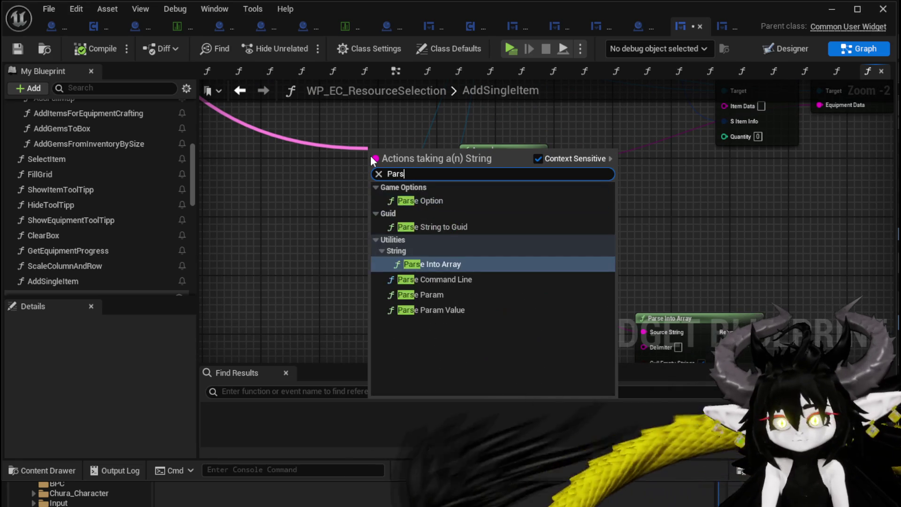
{"action": "key", "text": "Return"}
{"action": "mouse_move", "coordinate": [370, 155]}
{"action": "left_mouse_down"}
{"action": "mouse_move", "coordinate": [385, 253]}
{"action": "mouse_move", "coordinate": [300, 249]}
{"action": "left_mouse_up"}
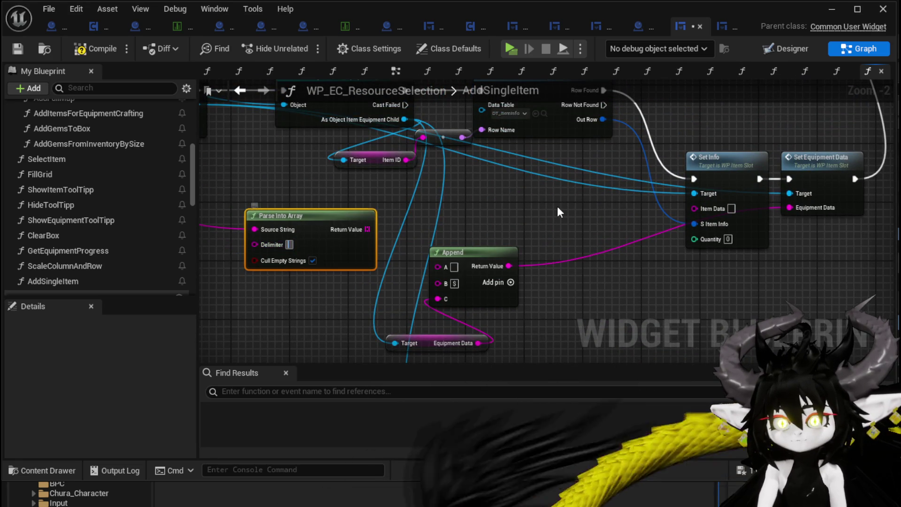
{"action": "type", "text": "S"}
{"action": "key", "text": "Return"}
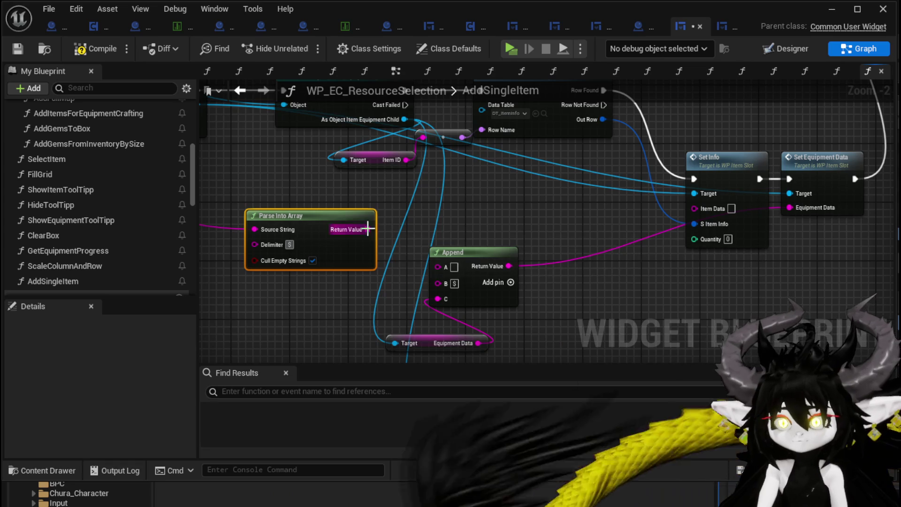
Add a GET node reading index 0 of the parsed array and reroute the string wire into Set Info
{"action": "left_click_drag", "start_coordinate": [367, 229], "coordinate": [408, 206]}
{"action": "type", "text": "get"}
{"action": "left_click", "coordinate": [471, 280]}
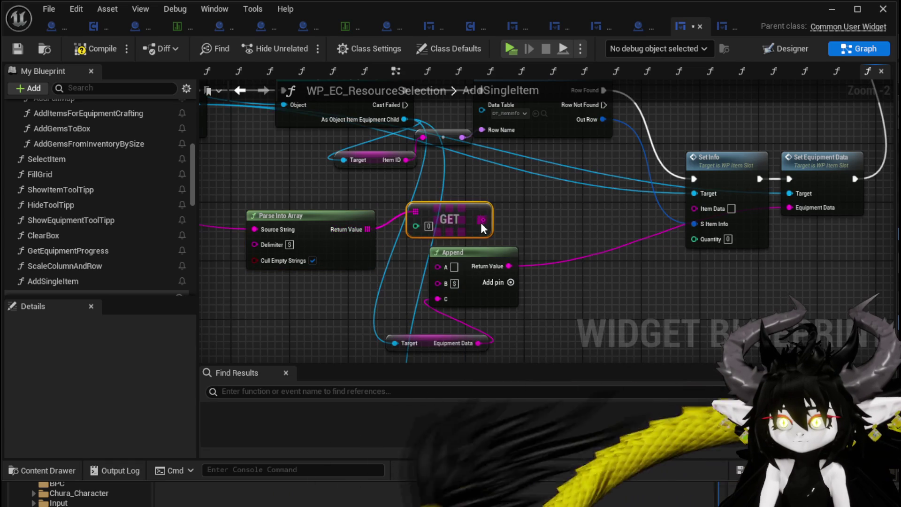
{"action": "left_click_drag", "start_coordinate": [480, 228], "coordinate": [479, 214]}
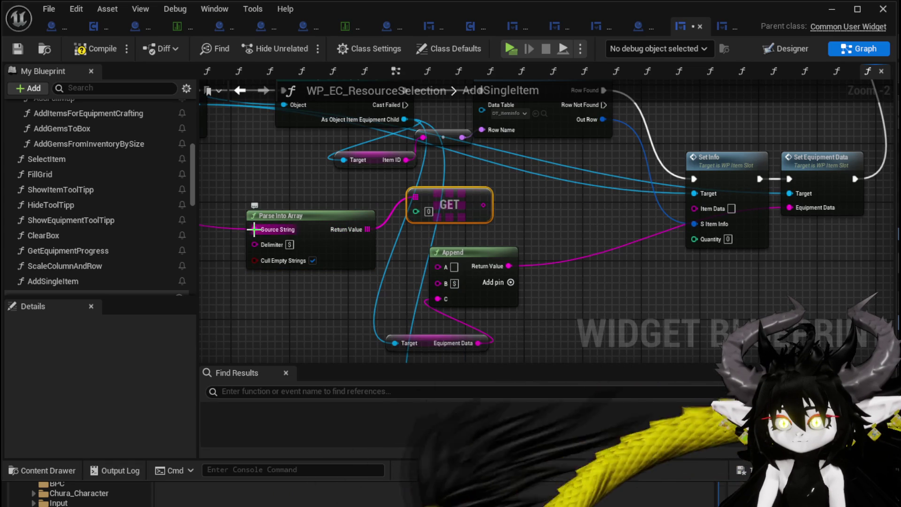
{"action": "left_click_drag", "start_coordinate": [254, 229], "coordinate": [799, 207]}
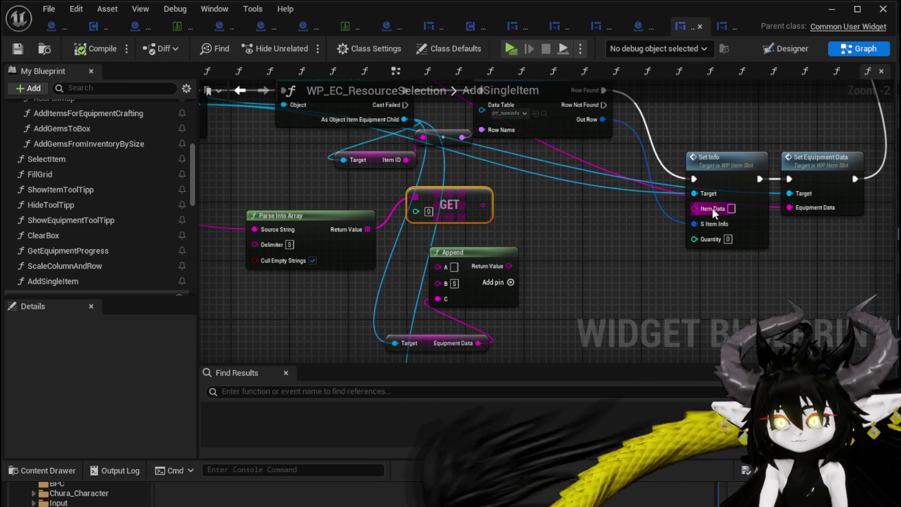
{"action": "left_click_drag", "start_coordinate": [716, 207], "coordinate": [691, 265]}
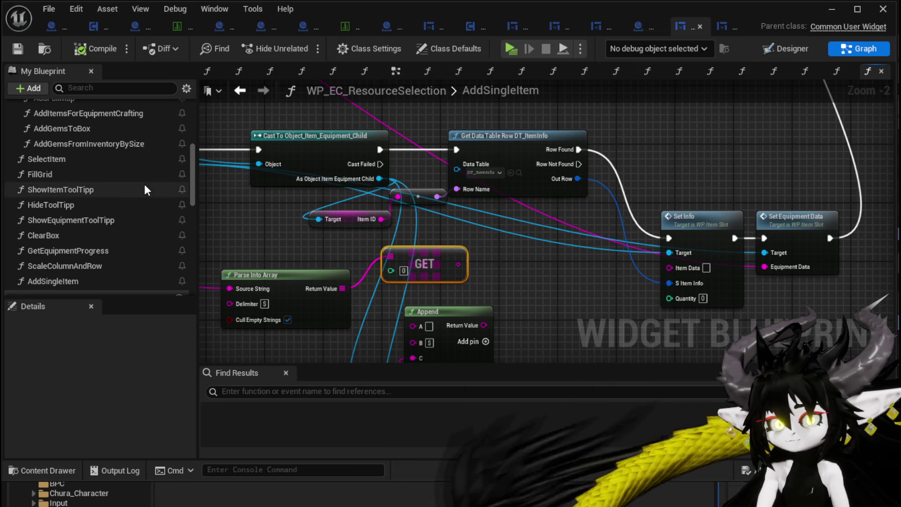
Open the AddItemsFromInventory graph and study its Create WP Item Slot Widget and Set Info setup
{"action": "scroll", "coordinate": [92, 160], "scroll_direction": "up", "scroll_amount": 5}
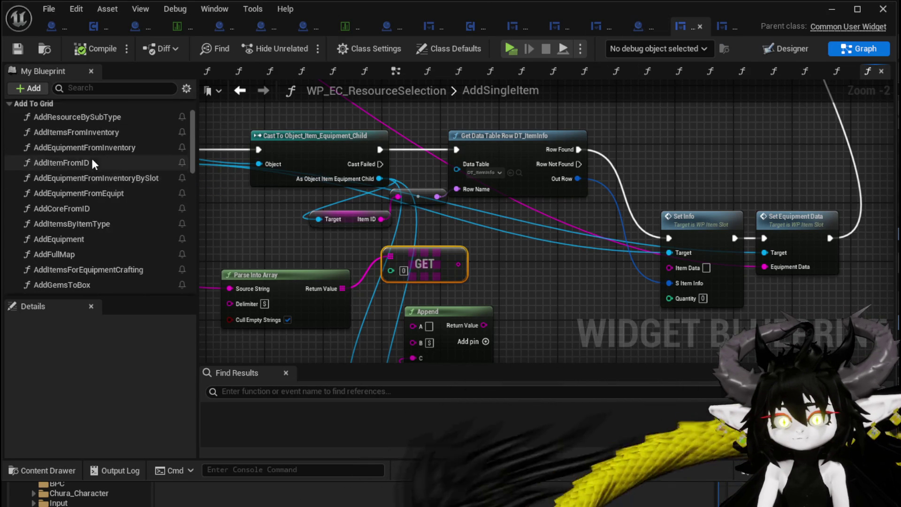
{"action": "scroll", "coordinate": [92, 163], "scroll_direction": "up", "scroll_amount": 1}
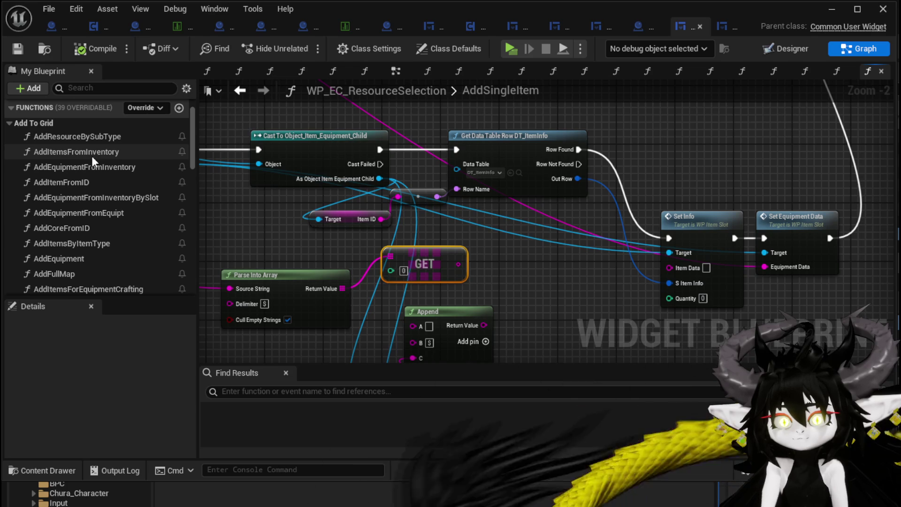
{"action": "double_click", "coordinate": [92, 156]}
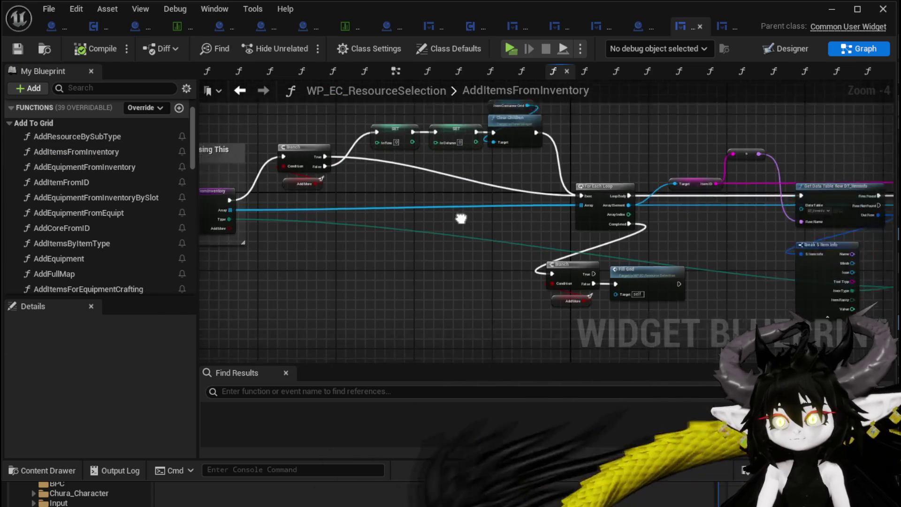
{"action": "mouse_move", "coordinate": [634, 224]}
{"action": "left_mouse_down"}
{"action": "mouse_move", "coordinate": [256, 225]}
{"action": "mouse_move", "coordinate": [778, 223]}
{"action": "left_mouse_up"}
{"action": "scroll", "coordinate": [451, 230], "scroll_direction": "up", "scroll_amount": 2}
{"action": "scroll", "coordinate": [451, 231], "scroll_direction": "down", "scroll_amount": 1}
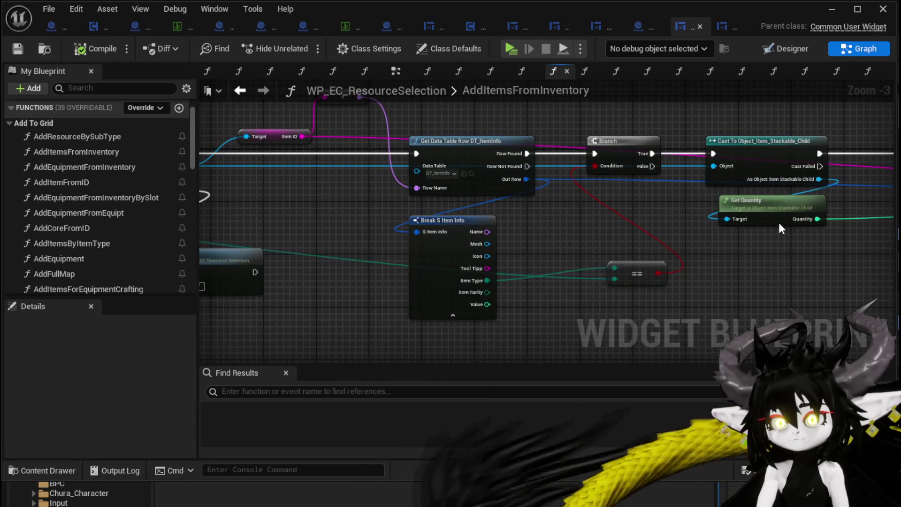
{"action": "scroll", "coordinate": [496, 229], "scroll_direction": "down", "scroll_amount": 1}
{"action": "mouse_move", "coordinate": [358, 216]}
{"action": "left_mouse_down"}
{"action": "mouse_move", "coordinate": [875, 230]}
{"action": "mouse_move", "coordinate": [675, 215]}
{"action": "mouse_move", "coordinate": [600, 242]}
{"action": "mouse_move", "coordinate": [256, 267]}
{"action": "left_mouse_up"}
{"action": "scroll", "coordinate": [676, 215], "scroll_direction": "up", "scroll_amount": 2}
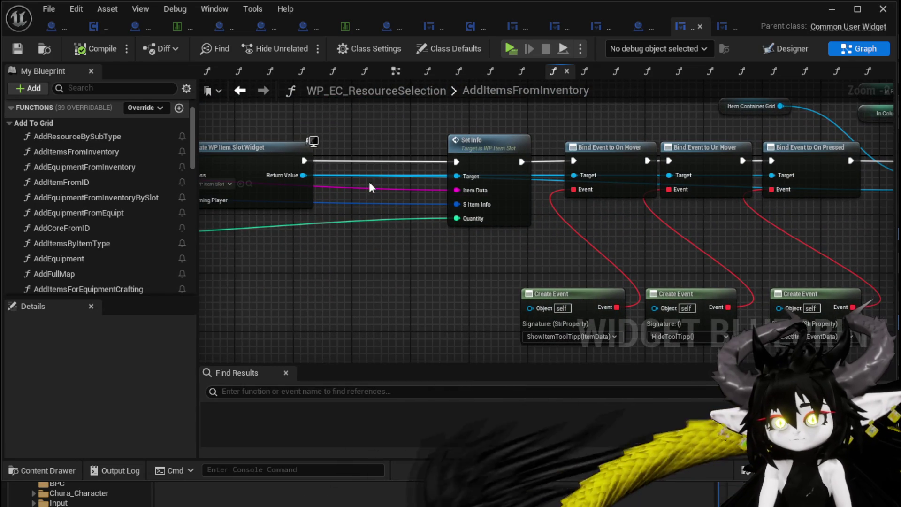
{"action": "scroll", "coordinate": [297, 271], "scroll_direction": "down", "scroll_amount": 3}
{"action": "left_click_drag", "start_coordinate": [297, 270], "coordinate": [826, 249]}
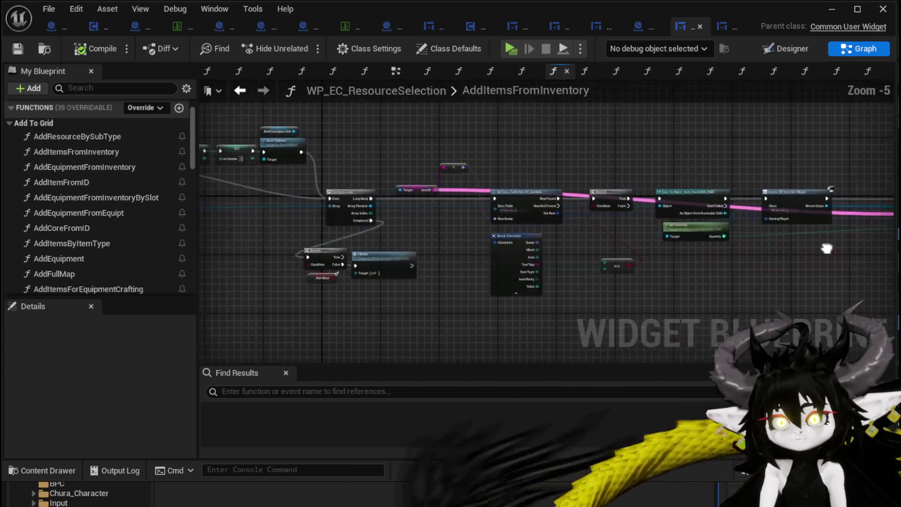
{"action": "scroll", "coordinate": [410, 238], "scroll_direction": "up", "scroll_amount": 3}
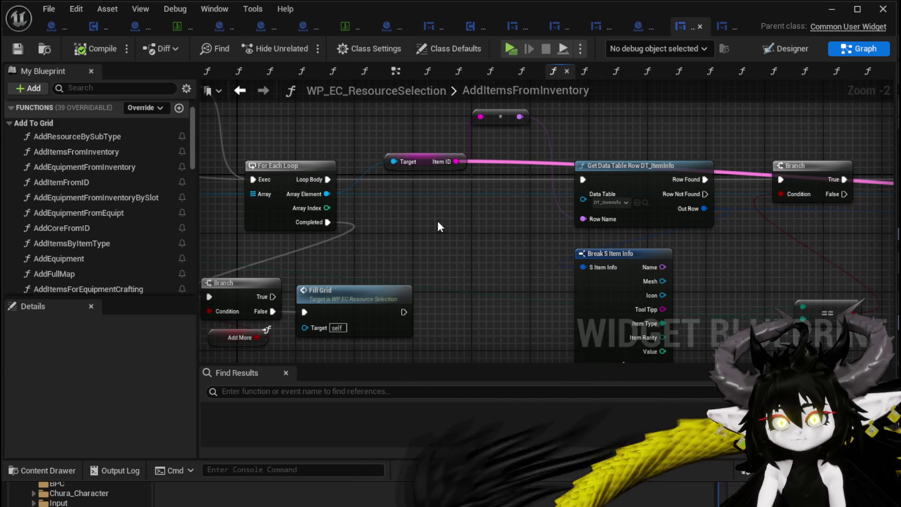
Check the Item ID getter, browse the SetData, BindEvent and AddFullMap graphs, then open AddSingleItem
{"action": "left_click", "coordinate": [423, 165]}
{"action": "left_click", "coordinate": [18, 49]}
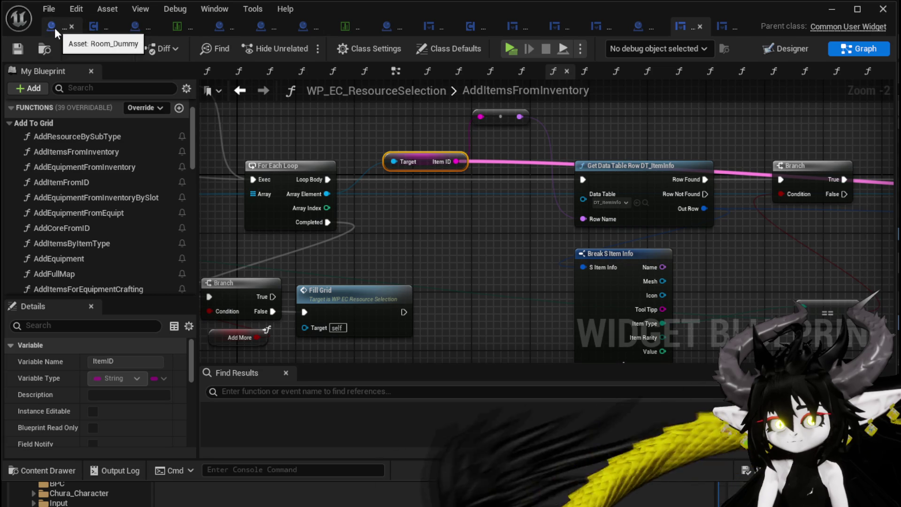
{"action": "left_click", "coordinate": [563, 28]}
{"action": "left_click", "coordinate": [513, 28]}
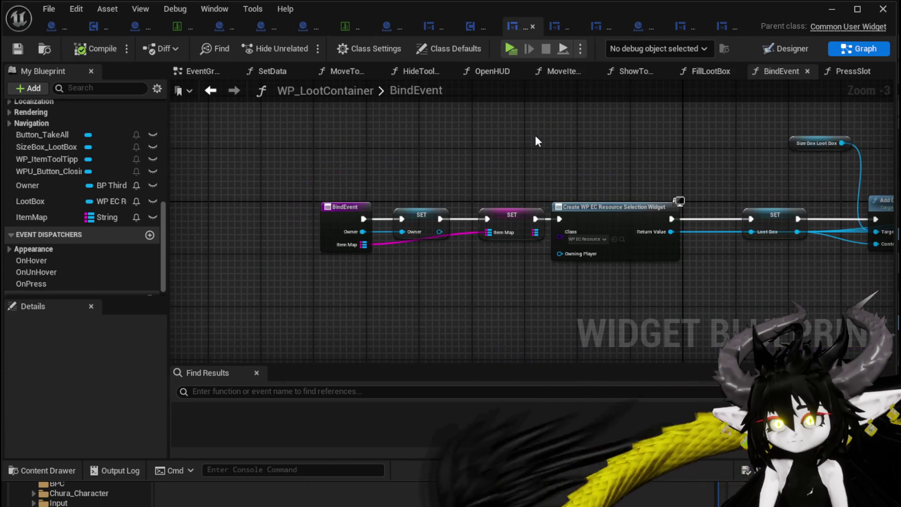
{"action": "left_click", "coordinate": [437, 26]}
{"action": "double_click", "coordinate": [578, 215]}
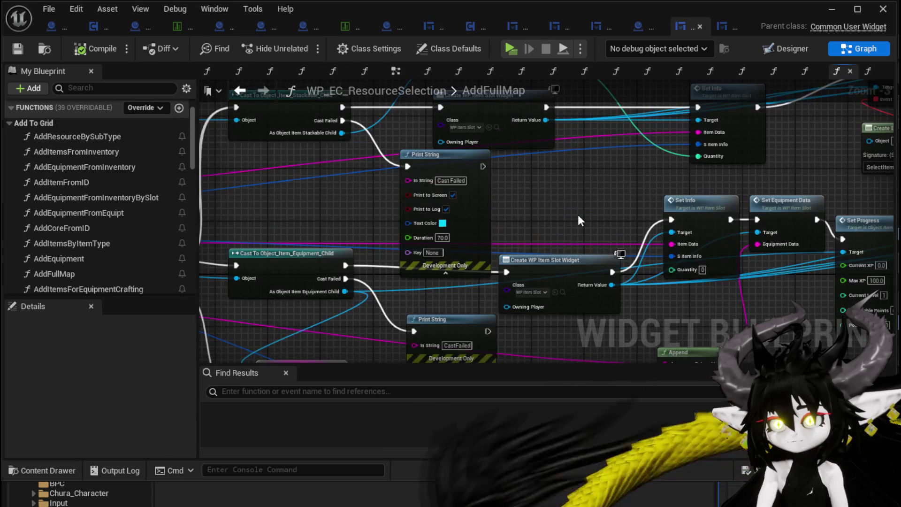
{"action": "scroll", "coordinate": [81, 199], "scroll_direction": "down", "scroll_amount": 10}
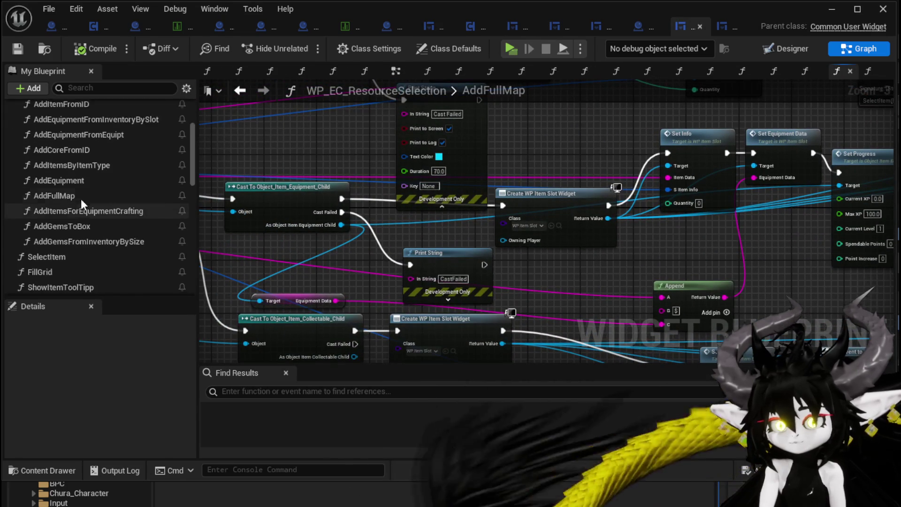
{"action": "double_click", "coordinate": [53, 223]}
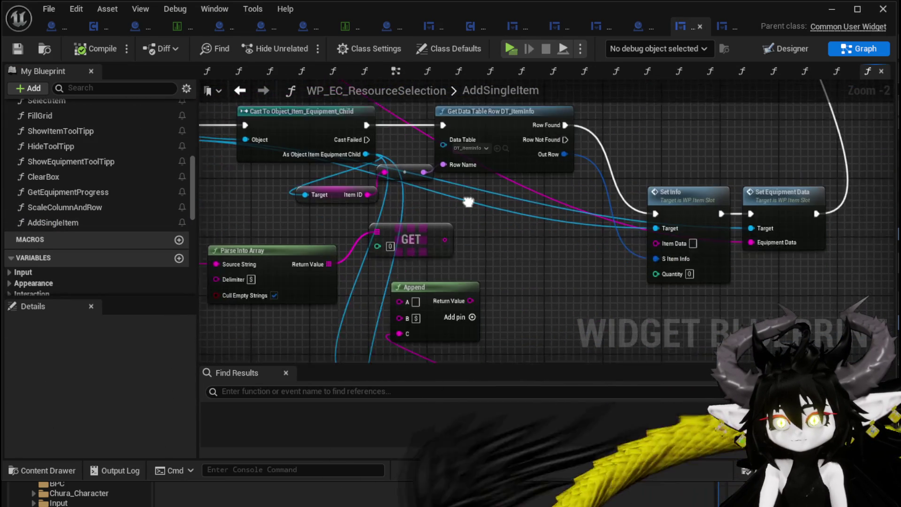
Wire Item ID into Set Info's Item Data and tidy the Get Equipment Progress, Parse Into Array and Append nodes
{"action": "left_click_drag", "start_coordinate": [352, 193], "coordinate": [646, 240]}
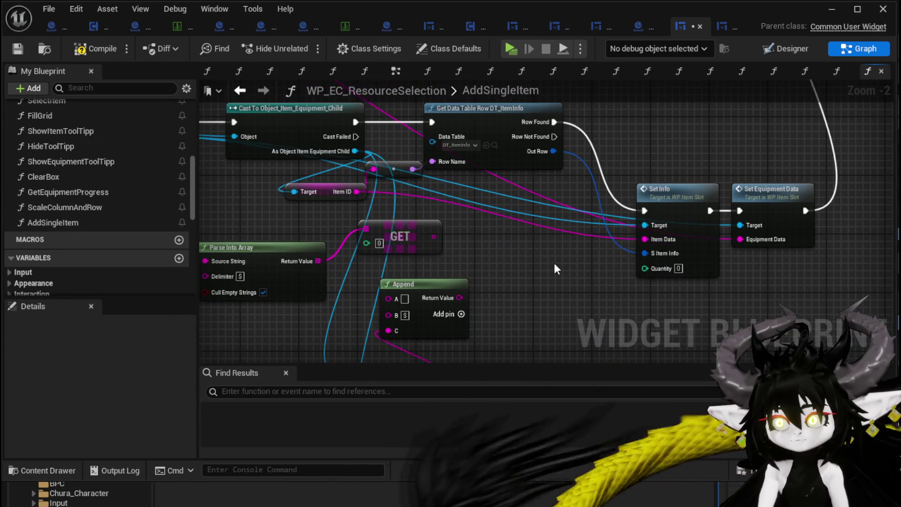
{"action": "scroll", "coordinate": [553, 262], "scroll_direction": "down", "scroll_amount": 1}
{"action": "left_click_drag", "start_coordinate": [575, 188], "coordinate": [488, 110]}
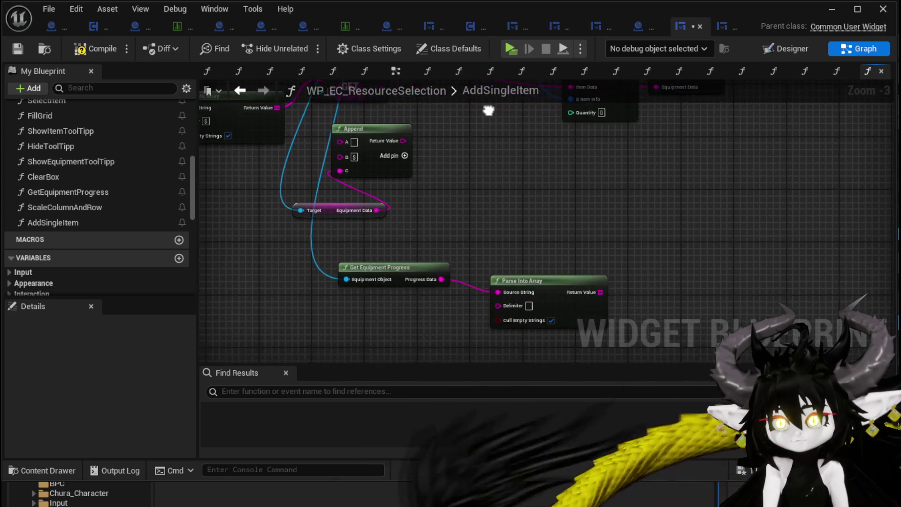
{"action": "mouse_move", "coordinate": [409, 300]}
{"action": "left_mouse_down"}
{"action": "mouse_move", "coordinate": [563, 283]}
{"action": "mouse_move", "coordinate": [628, 210]}
{"action": "left_mouse_up"}
{"action": "left_click", "coordinate": [400, 145]}
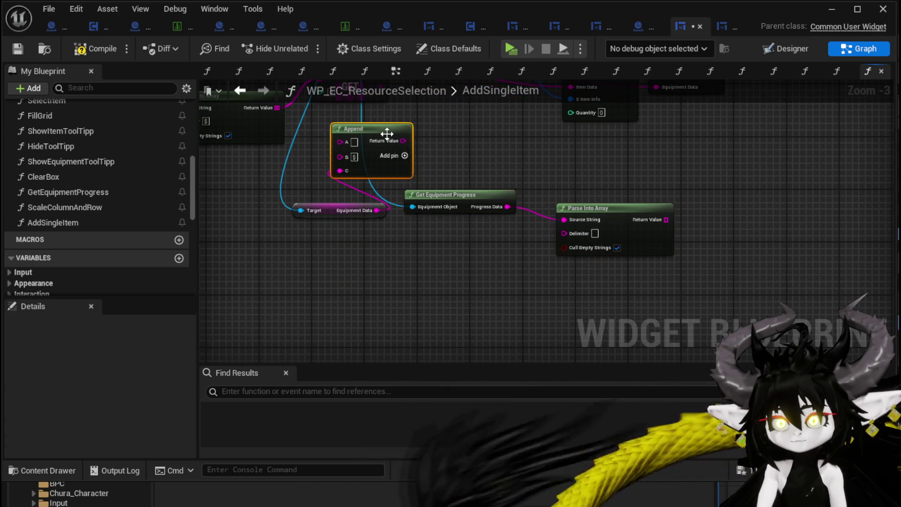
{"action": "left_click_drag", "start_coordinate": [400, 144], "coordinate": [564, 156]}
{"action": "left_click_drag", "start_coordinate": [390, 128], "coordinate": [406, 243]}
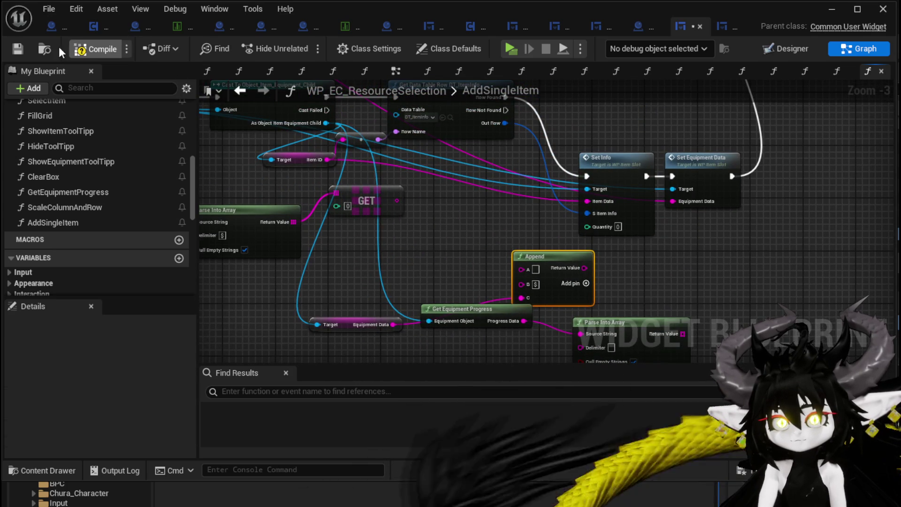
Save the blueprint and launch a play-test of the level
{"action": "left_click", "coordinate": [17, 49]}
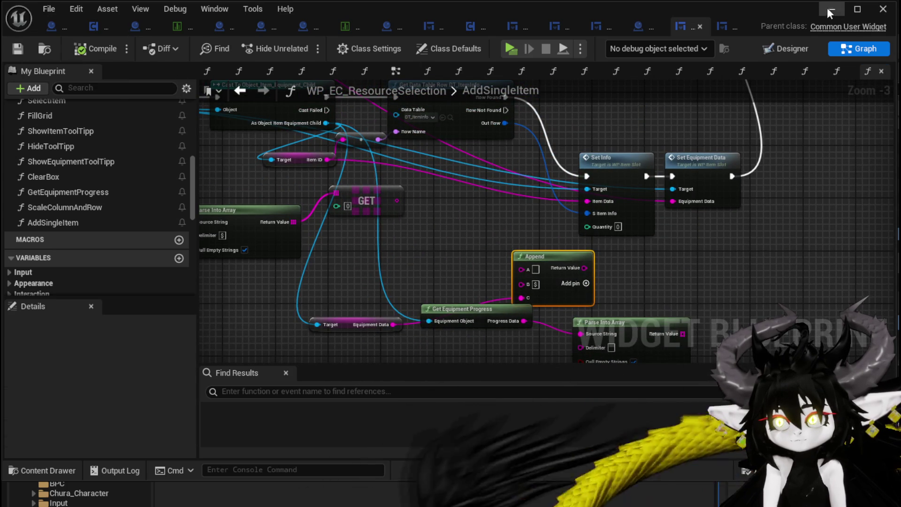
{"action": "left_click", "coordinate": [883, 9]}
{"action": "left_click", "coordinate": [305, 47]}
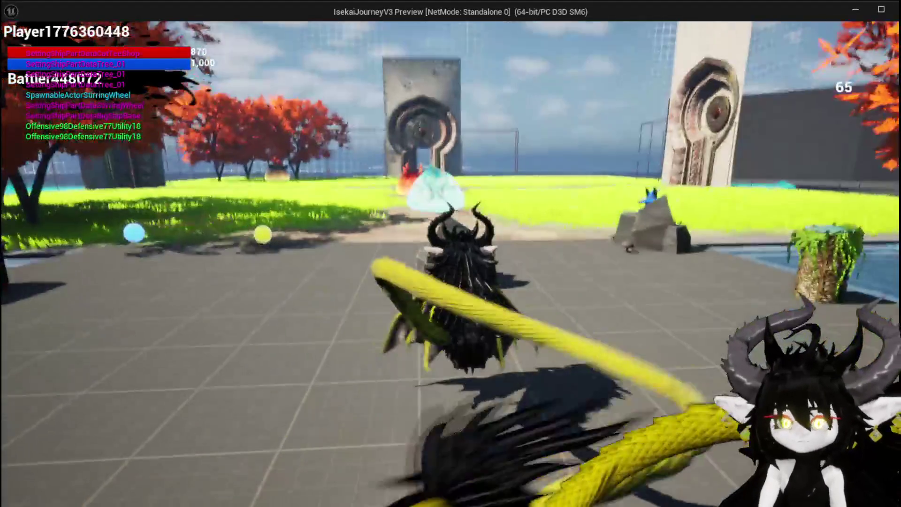
In play-test, open the inventory and move copper ingots and the dark item into the loot container
{"action": "key", "text": "i"}
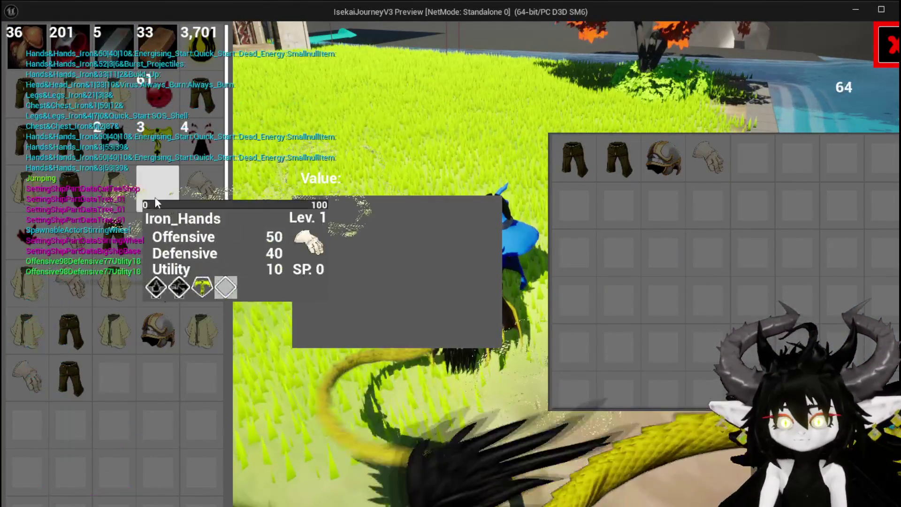
{"action": "left_click", "coordinate": [190, 193]}
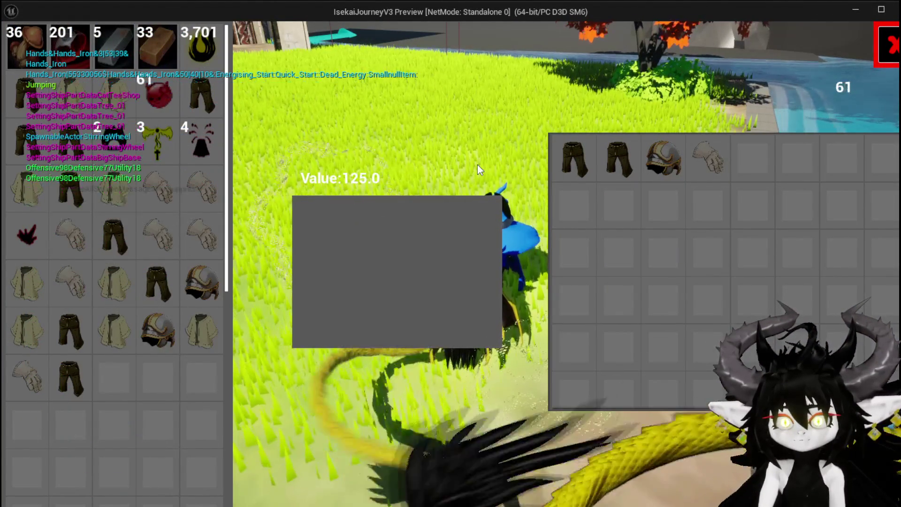
{"action": "mouse_move", "coordinate": [200, 200]}
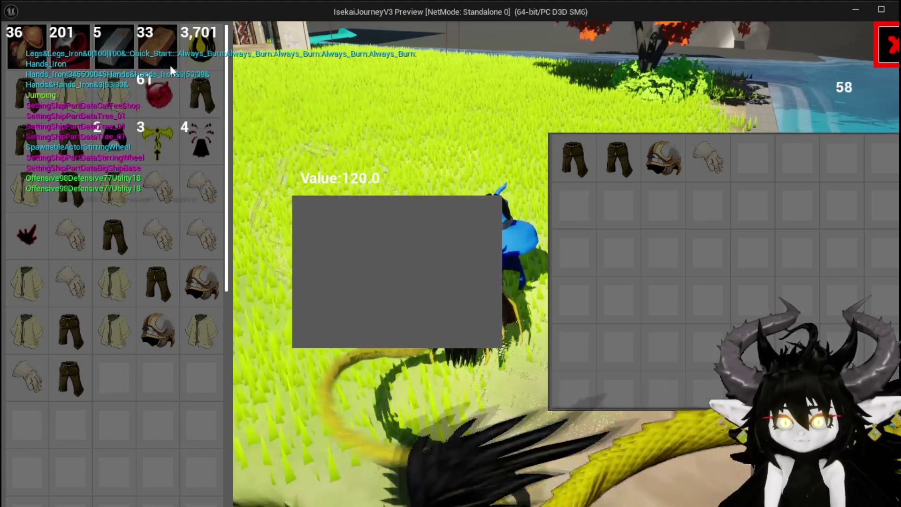
{"action": "left_click", "coordinate": [162, 53]}
{"action": "left_click", "coordinate": [163, 52]}
{"action": "left_click", "coordinate": [162, 53]}
{"action": "left_click", "coordinate": [162, 53]}
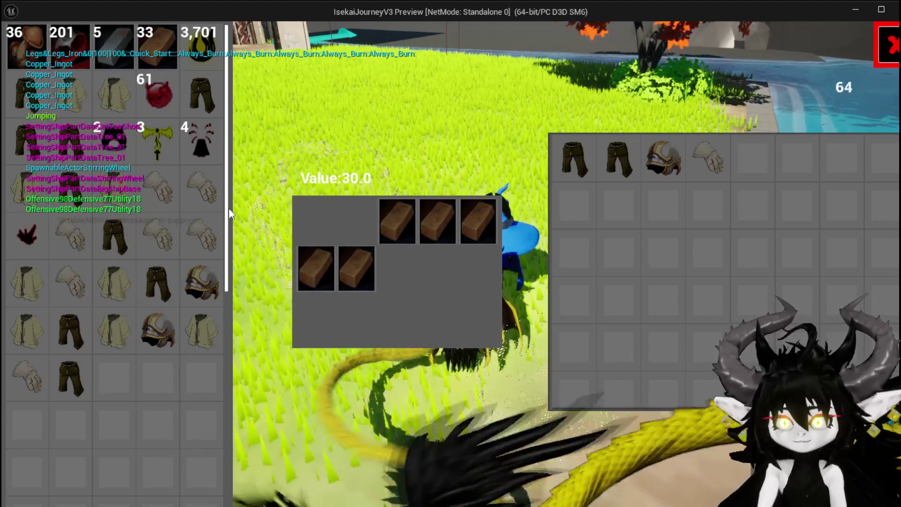
{"action": "mouse_move", "coordinate": [221, 194]}
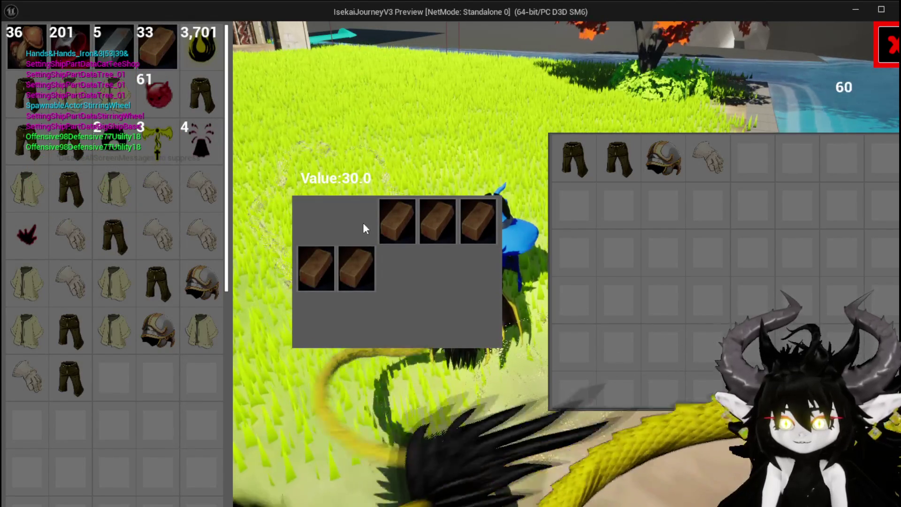
{"action": "left_click", "coordinate": [201, 138]}
Repeatedly try moving the Iron_Hands gloves into the container while checking their tooltip
{"action": "mouse_move", "coordinate": [199, 174]}
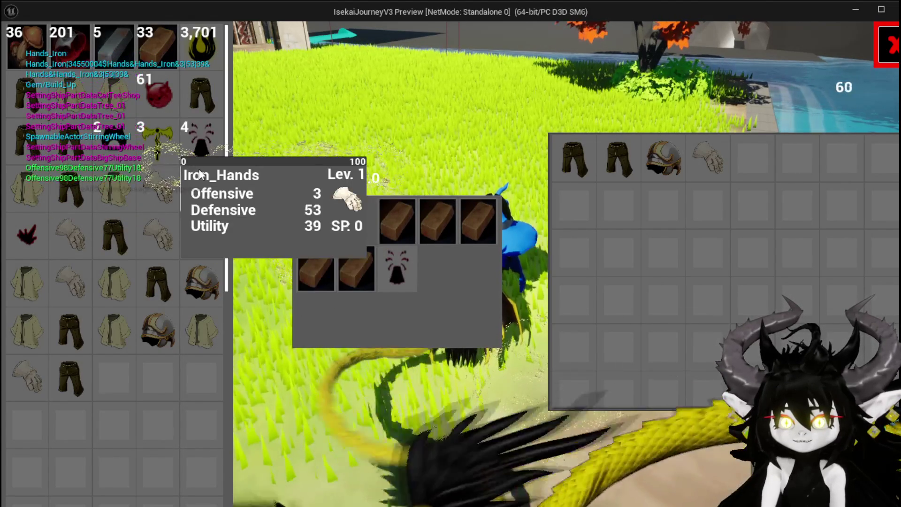
{"action": "left_click", "coordinate": [194, 183]}
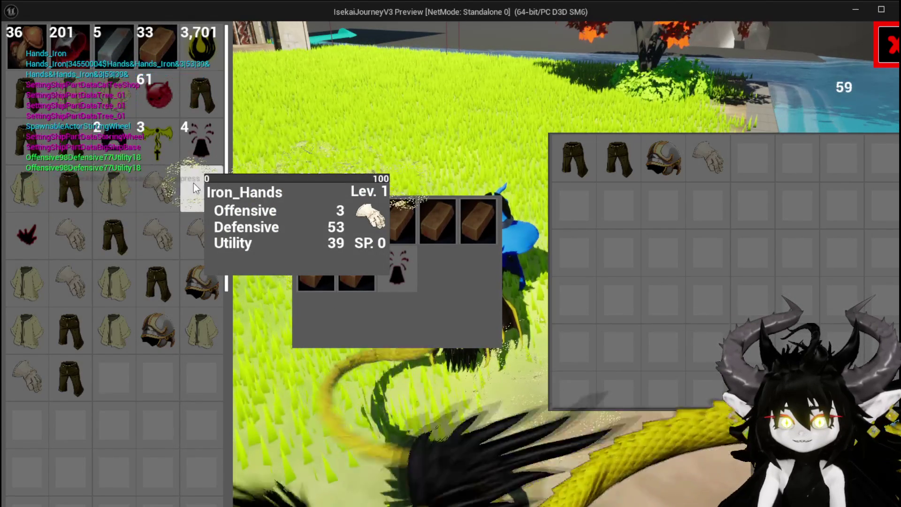
{"action": "left_click", "coordinate": [193, 183]}
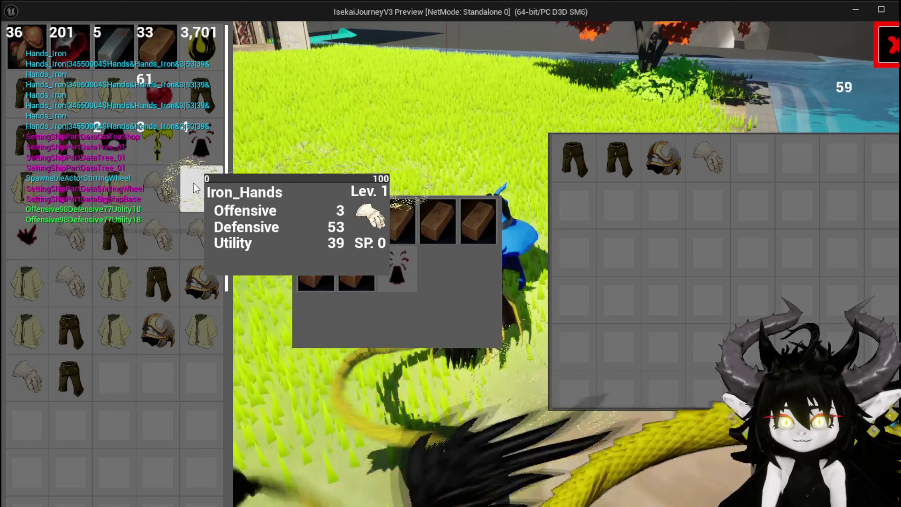
{"action": "left_click", "coordinate": [193, 183]}
{"action": "left_click", "coordinate": [194, 183]}
{"action": "left_click", "coordinate": [193, 183]}
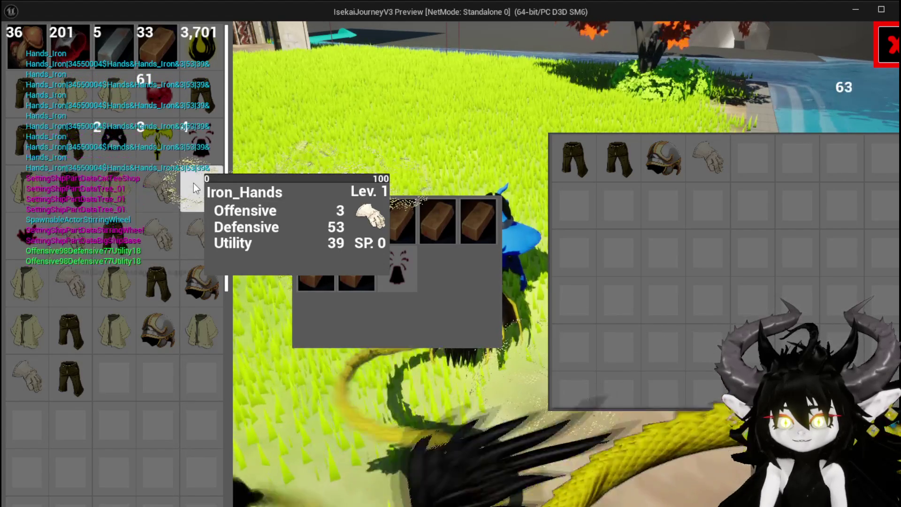
{"action": "left_click", "coordinate": [194, 183]}
{"action": "left_click", "coordinate": [193, 183]}
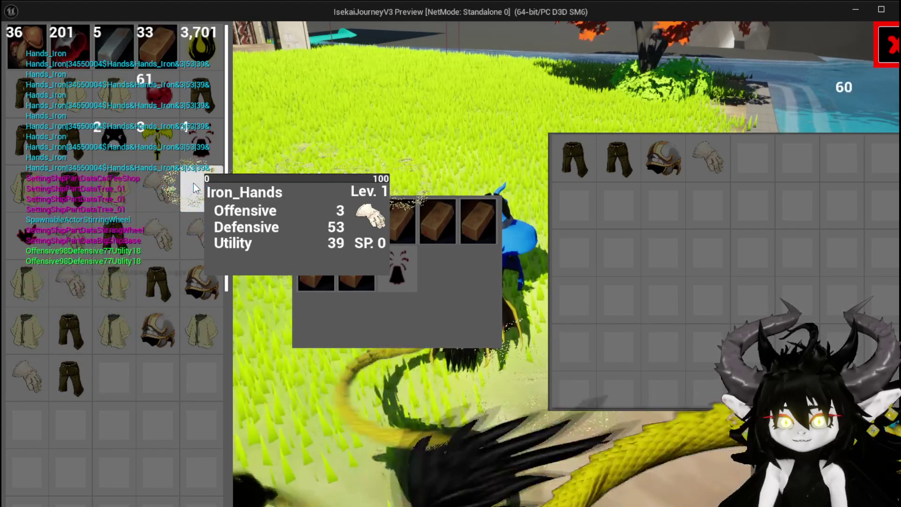
End the play-test, save the level, and shift the Cast To Object_Item_Equipment_Child and ItemID nodes left
{"action": "key", "text": "Escape"}
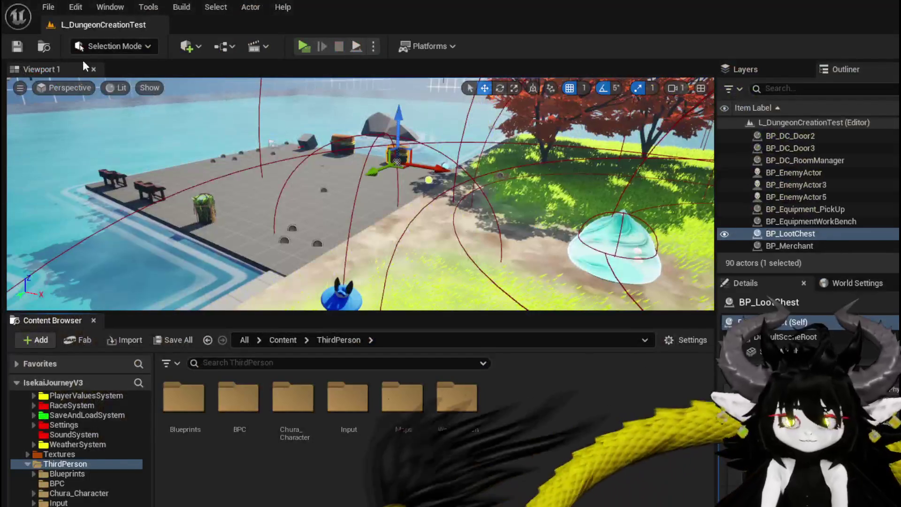
{"action": "left_click", "coordinate": [10, 47]}
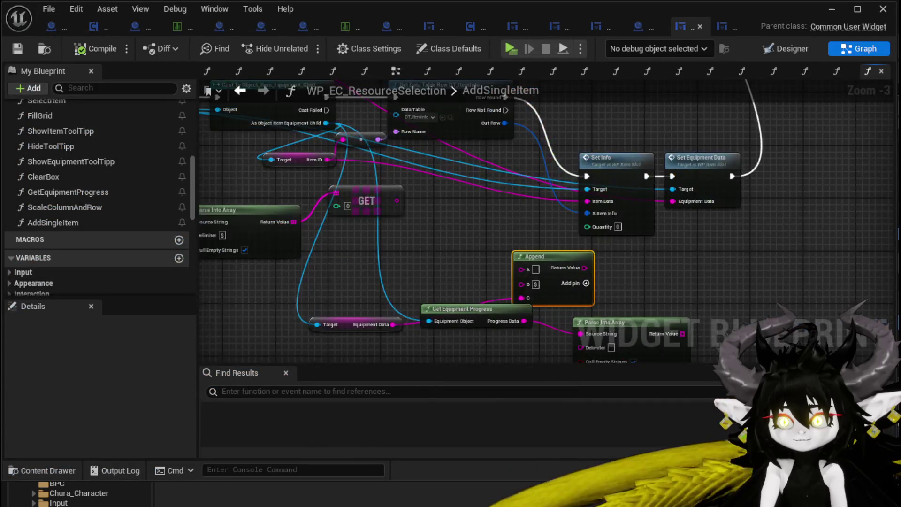
{"action": "mouse_move", "coordinate": [416, 237]}
{"action": "left_mouse_down"}
{"action": "mouse_move", "coordinate": [380, 287]}
{"action": "mouse_move", "coordinate": [534, 325]}
{"action": "mouse_move", "coordinate": [493, 314]}
{"action": "mouse_move", "coordinate": [490, 299]}
{"action": "mouse_move", "coordinate": [645, 325]}
{"action": "left_mouse_up"}
{"action": "left_click_drag", "start_coordinate": [470, 182], "coordinate": [416, 181]}
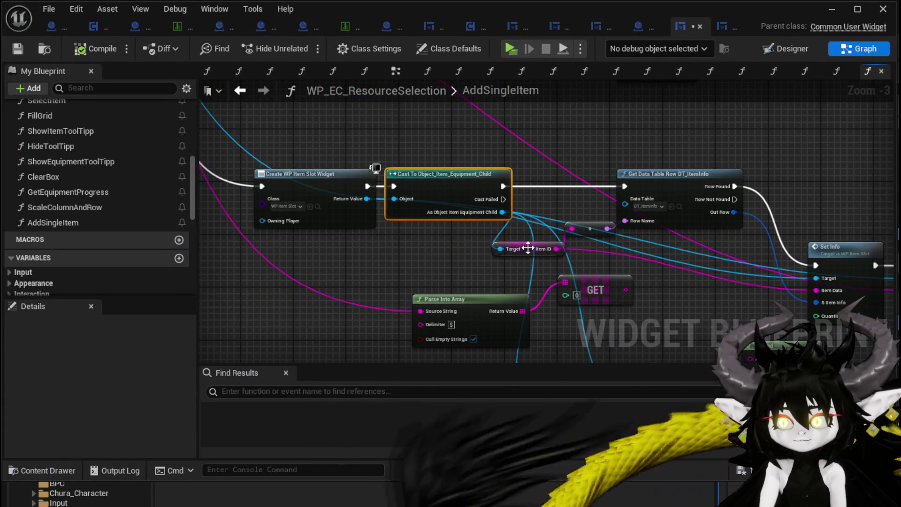
{"action": "left_click_drag", "start_coordinate": [527, 247], "coordinate": [487, 248]}
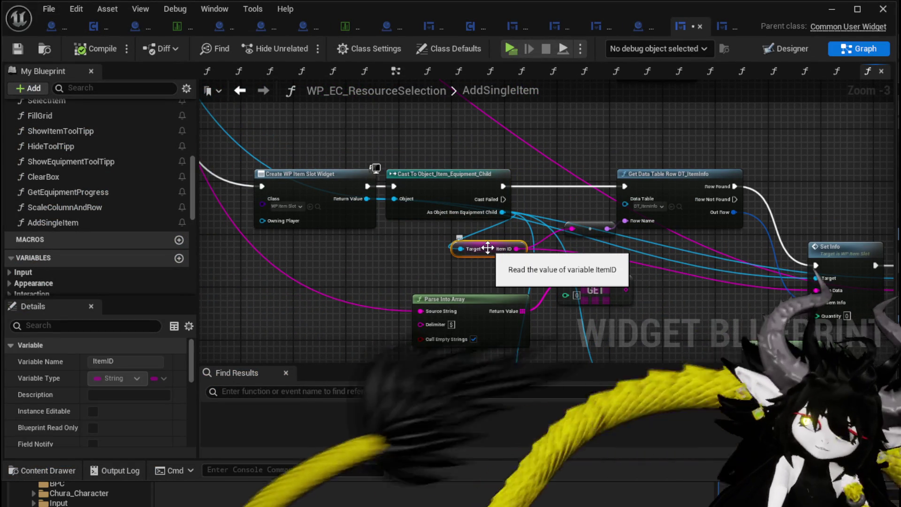
Reposition the Set Equipment Data and Set Info nodes, then open WP_ItemSlot's SetInfo function
{"action": "left_click_drag", "start_coordinate": [842, 225], "coordinate": [556, 171]}
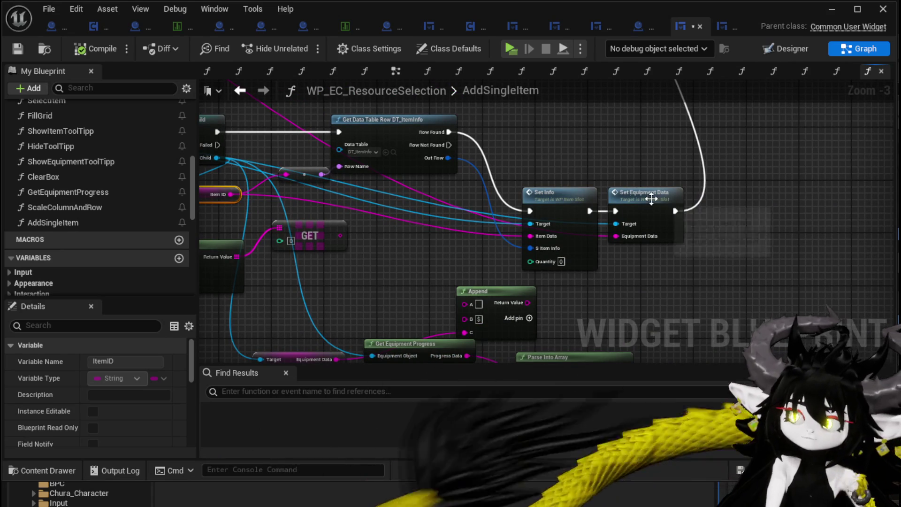
{"action": "left_click_drag", "start_coordinate": [651, 197], "coordinate": [743, 204]}
{"action": "left_click_drag", "start_coordinate": [570, 197], "coordinate": [641, 124]}
{"action": "mouse_move", "coordinate": [534, 147]}
{"action": "left_mouse_down"}
{"action": "mouse_move", "coordinate": [477, 316]}
{"action": "mouse_move", "coordinate": [574, 244]}
{"action": "mouse_move", "coordinate": [583, 215]}
{"action": "left_mouse_up"}
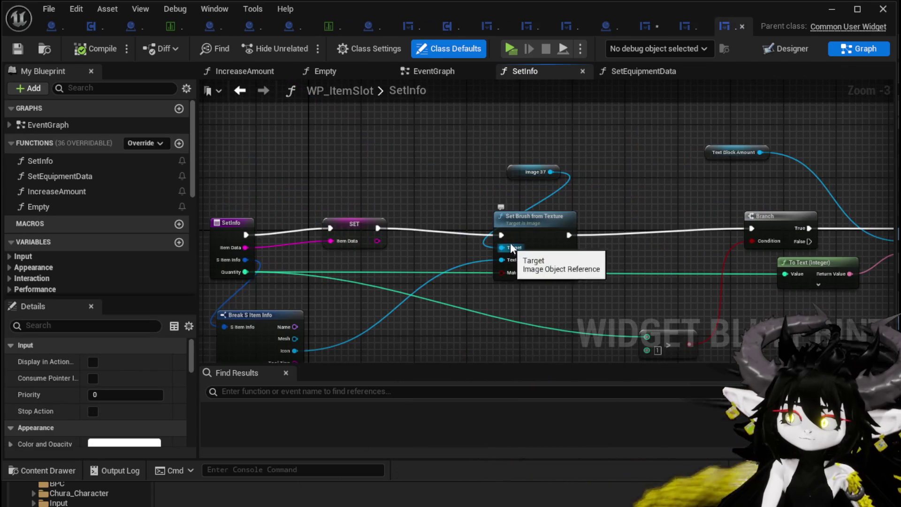
{"action": "mouse_move", "coordinate": [655, 213]}
{"action": "left_mouse_down"}
{"action": "mouse_move", "coordinate": [675, 162]}
{"action": "mouse_move", "coordinate": [647, 117]}
{"action": "mouse_move", "coordinate": [640, 117]}
{"action": "mouse_move", "coordinate": [720, 190]}
{"action": "mouse_move", "coordinate": [664, 167]}
{"action": "mouse_move", "coordinate": [231, 155]}
{"action": "mouse_move", "coordinate": [336, 196]}
{"action": "mouse_move", "coordinate": [509, 171]}
{"action": "mouse_move", "coordinate": [408, 175]}
{"action": "mouse_move", "coordinate": [434, 162]}
{"action": "mouse_move", "coordinate": [438, 212]}
{"action": "mouse_move", "coordinate": [441, 198]}
{"action": "mouse_move", "coordinate": [598, 159]}
{"action": "mouse_move", "coordinate": [717, 146]}
{"action": "mouse_move", "coordinate": [712, 167]}
{"action": "left_mouse_up"}
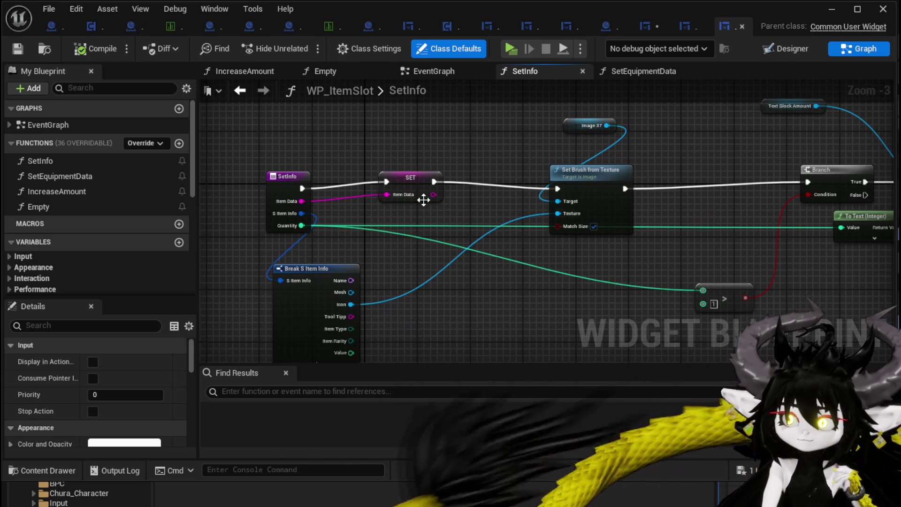
Show WP_ItemSlot's SetEquipmentData graph with the Parse Into Array node in view
{"action": "left_click", "coordinate": [241, 91]}
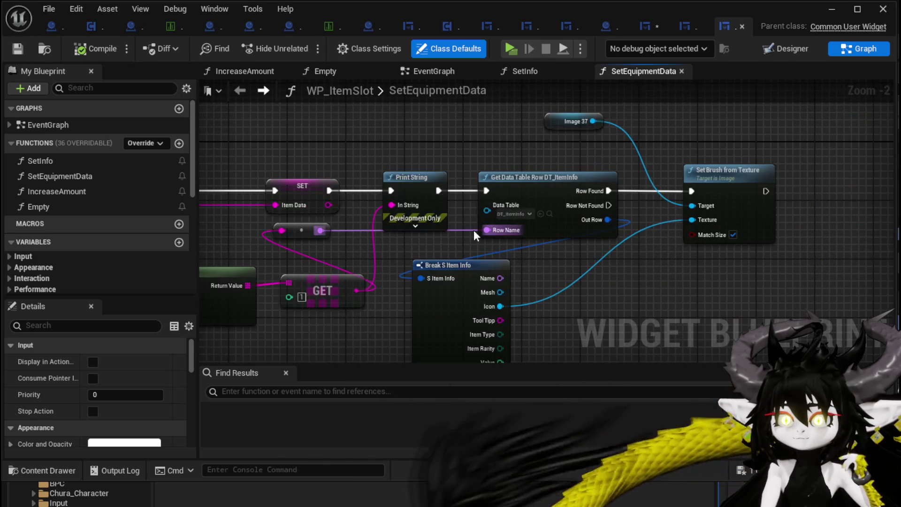
{"action": "mouse_move", "coordinate": [404, 248]}
{"action": "left_mouse_down"}
{"action": "mouse_move", "coordinate": [601, 219]}
{"action": "mouse_move", "coordinate": [483, 218]}
{"action": "left_mouse_up"}
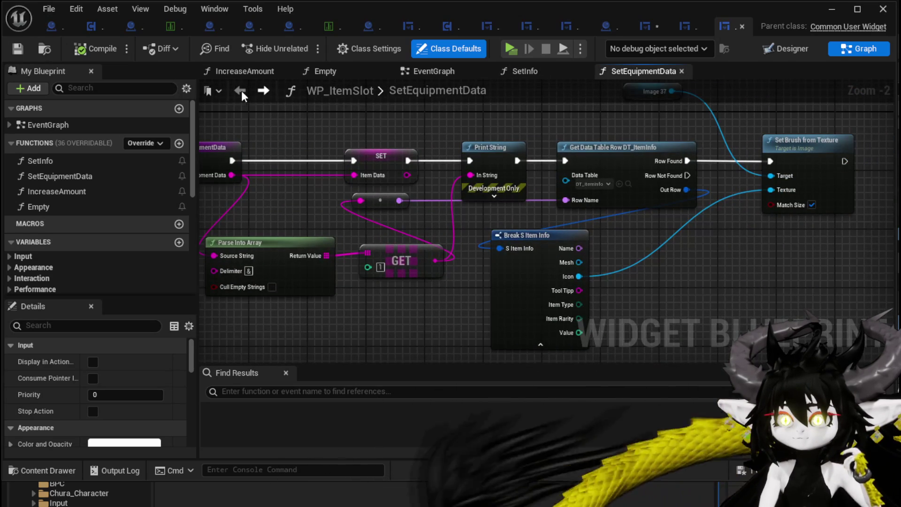